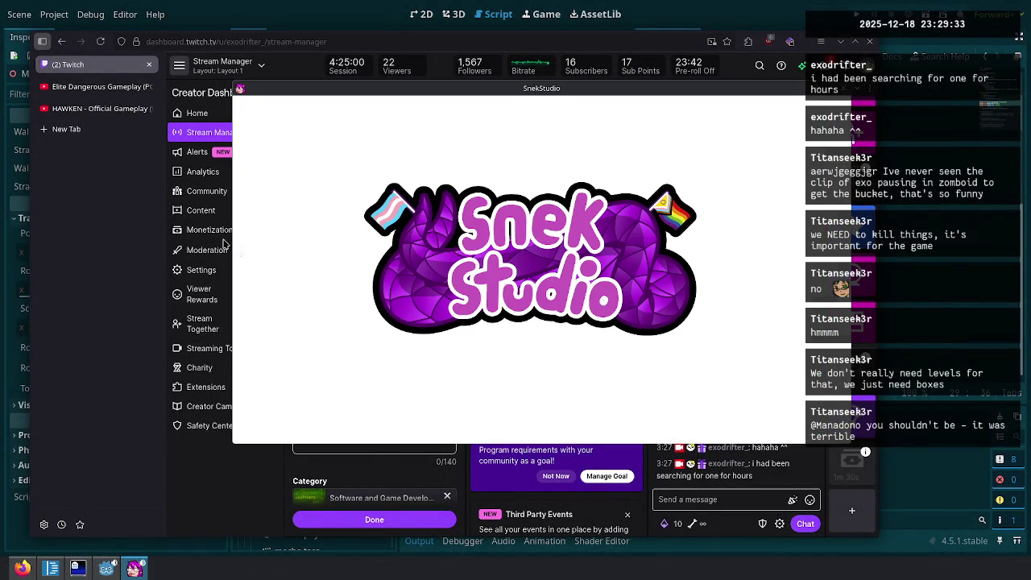
Switch the SnekStudio avatar window to No Titlebar and Frame via More Actions.
right_click(347, 92)
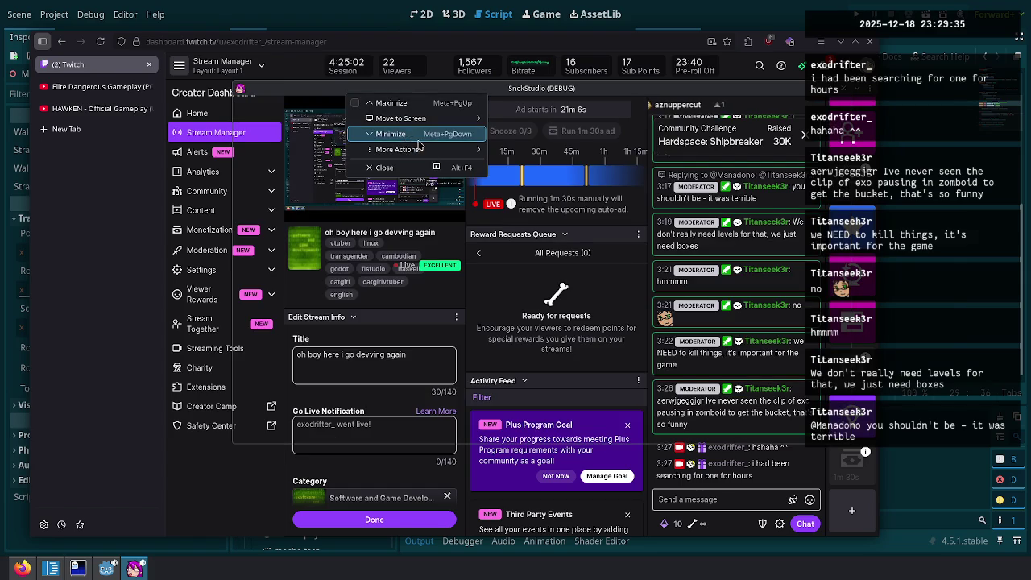
mouse_move(427, 150)
left_click(579, 230)
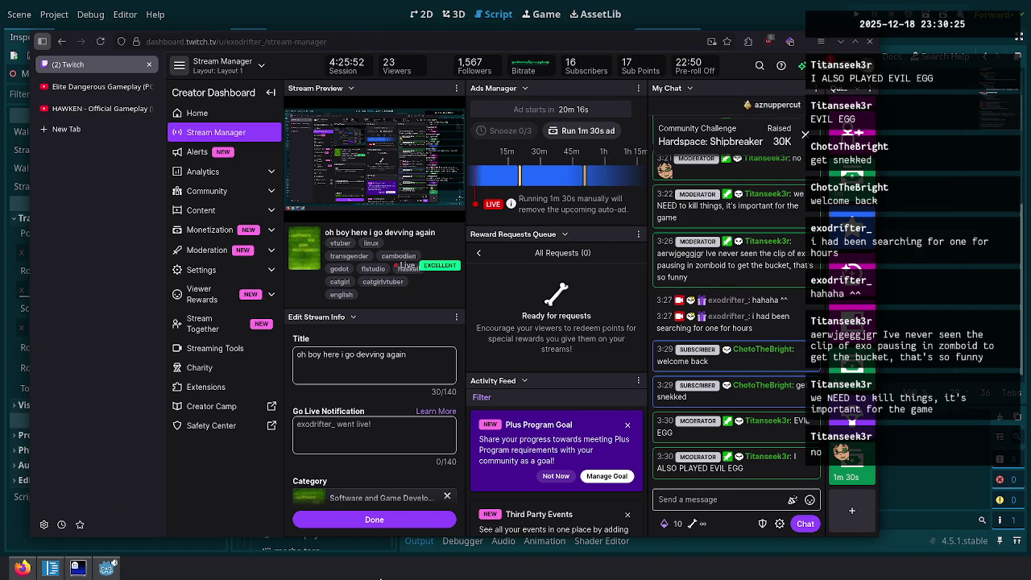
key("alt+space")
Launch Steam from KRunner and dismiss the Winter Sale announcement.
key("Down")
key("Down")
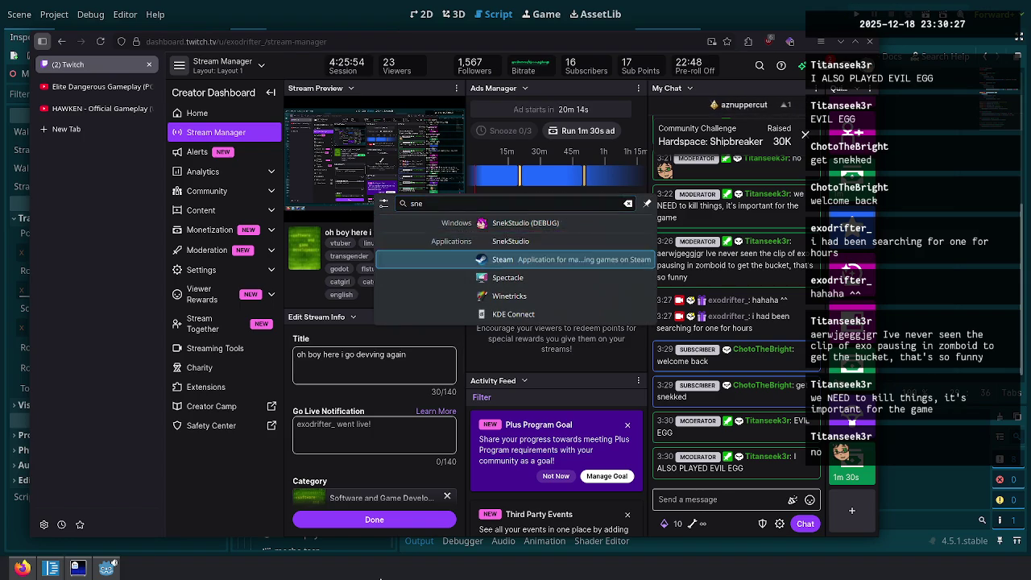
key("Return")
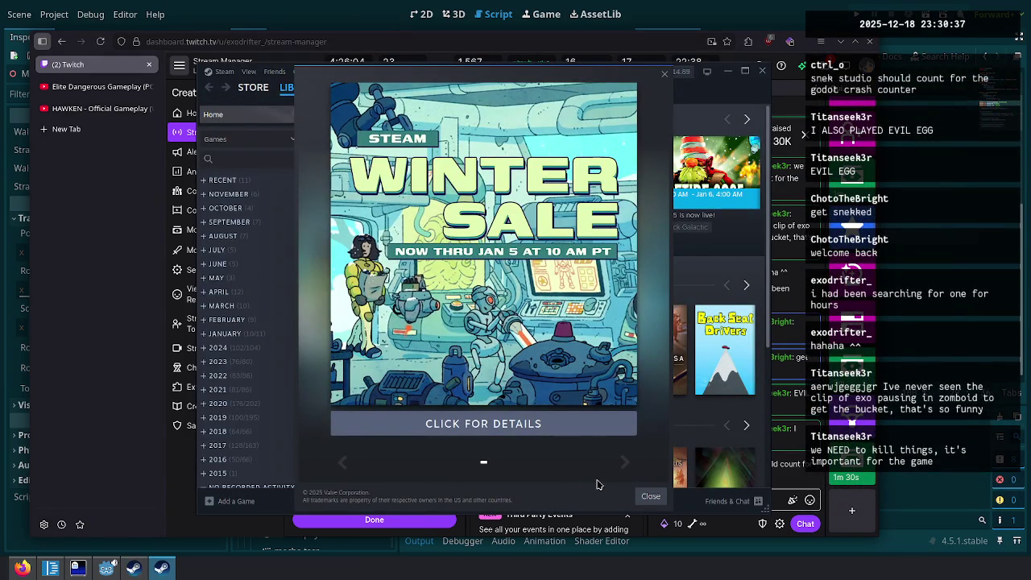
key("Escape")
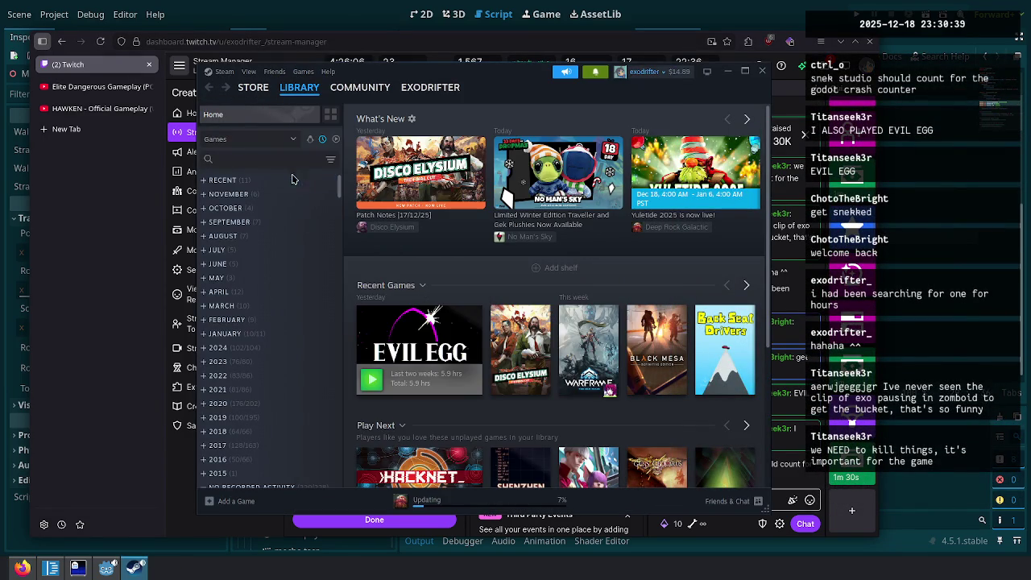
scroll(250, 378, "down", 2)
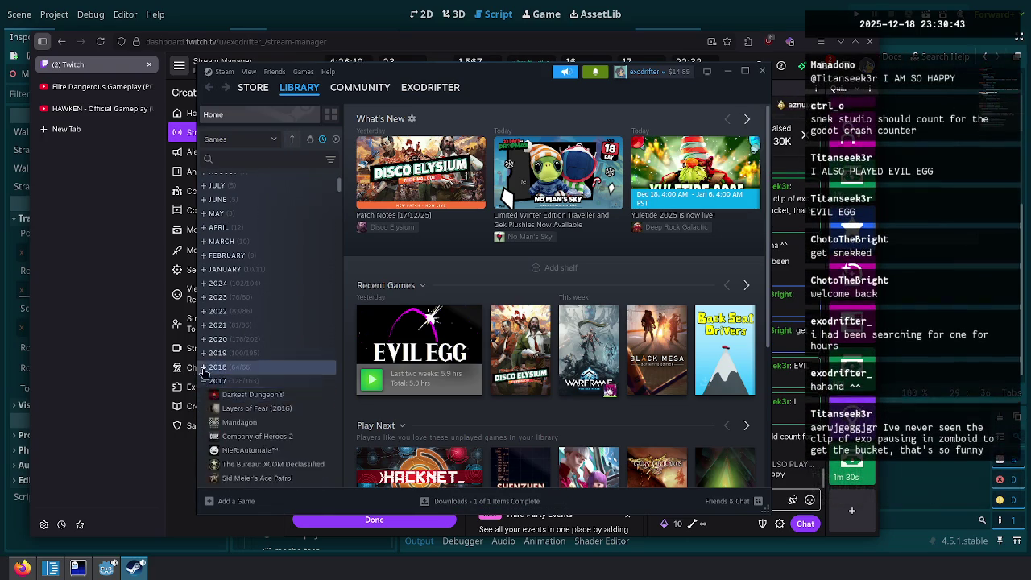
Expand the 2020, 2024, monthly and Recent library groups, then open Evil Egg.
left_click(205, 338)
left_click(206, 283)
scroll(210, 302, "up", 1)
left_click(206, 334)
left_click(206, 320)
left_click(206, 306)
left_click(205, 292)
left_click(205, 277)
left_click(205, 264)
left_click(206, 250)
left_click(204, 236)
left_click(206, 222)
left_click(206, 208)
left_click(206, 194)
left_click(205, 180)
left_click(310, 194)
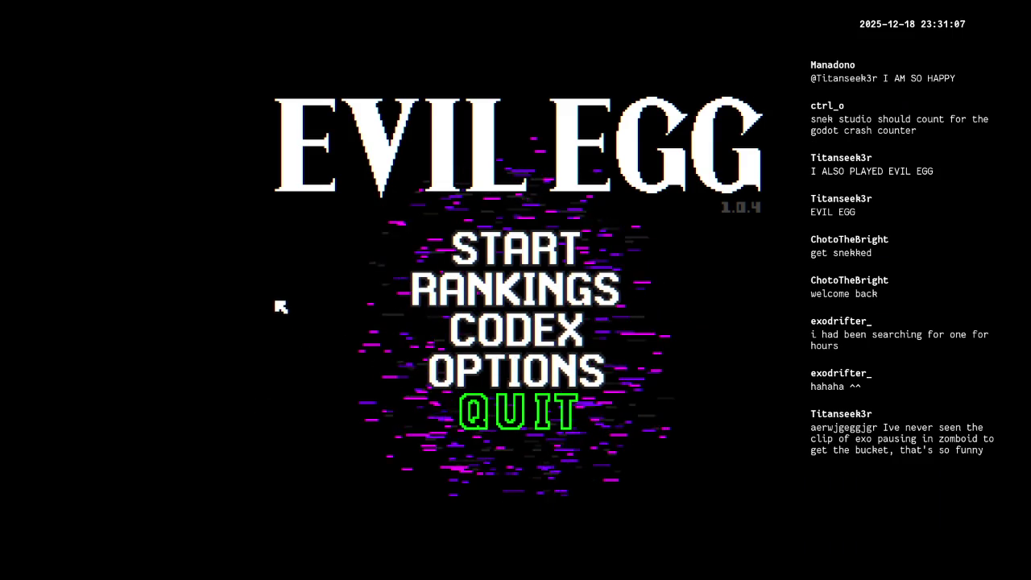
Switch back to the Evil Egg window and start a new run.
key("alt+Tab")
key("Tab")
key("Tab")
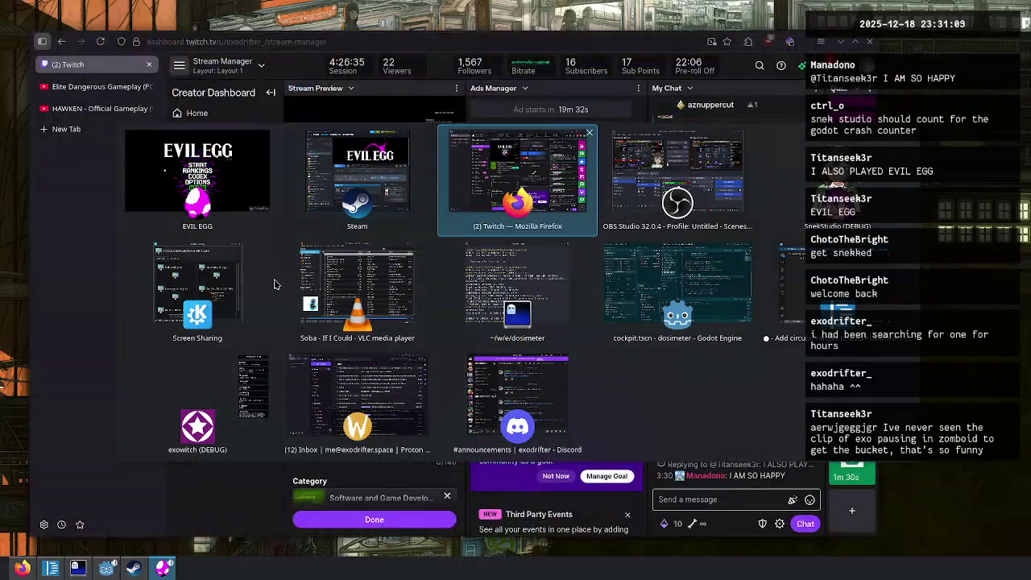
key("Escape")
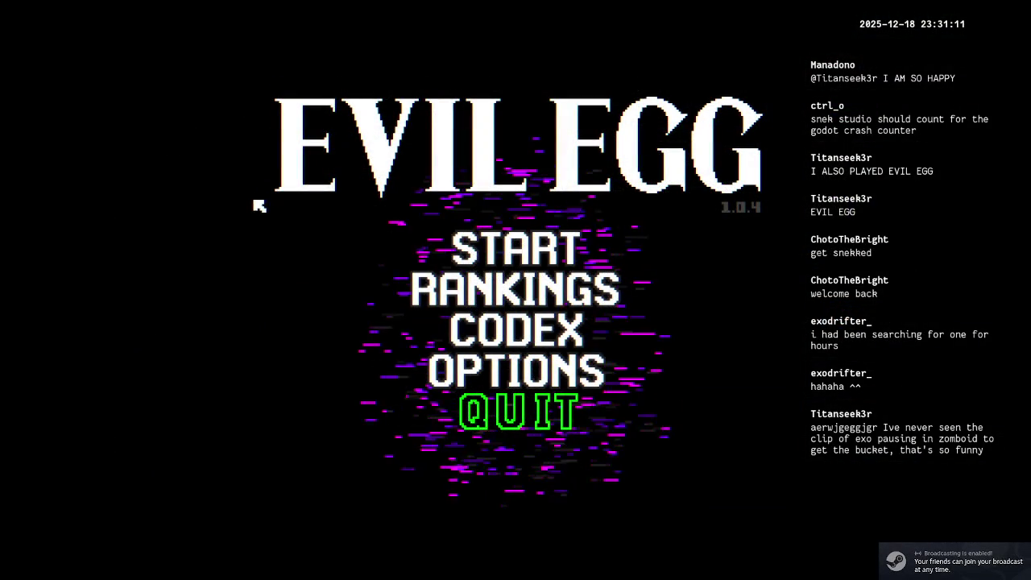
left_click(530, 254)
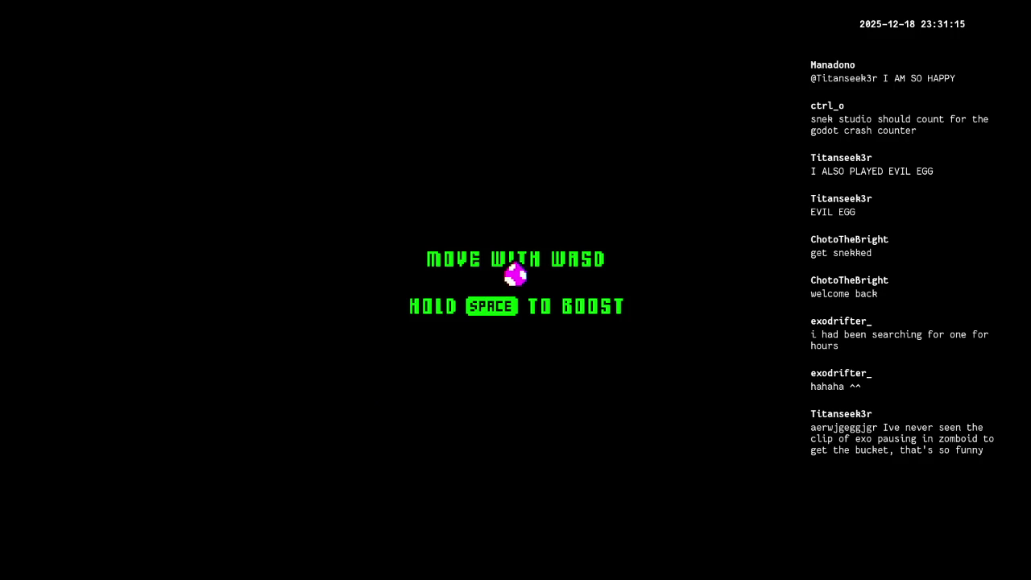
Clear the first wave and take the upgrade in the Hi Score box.
key("d")
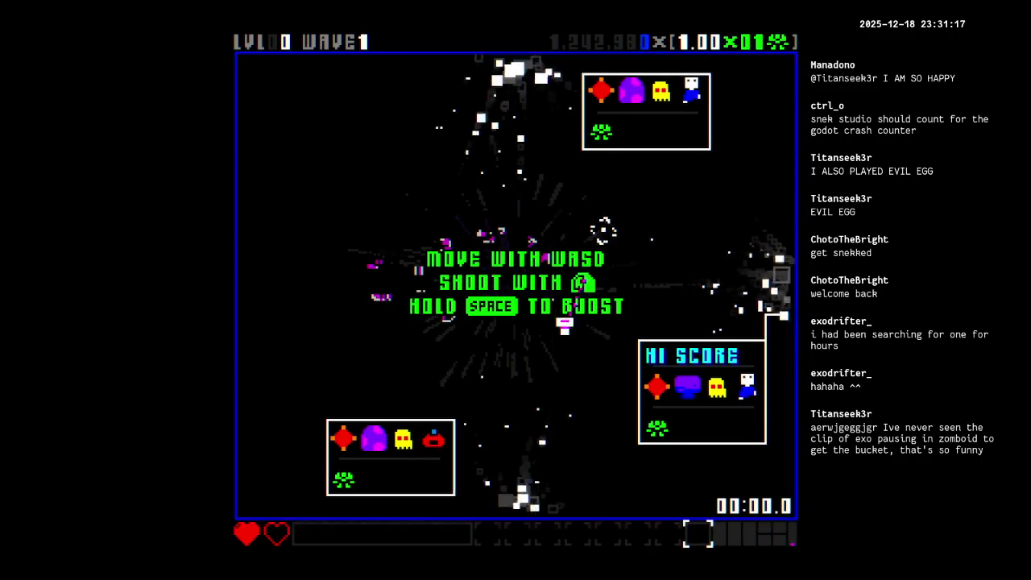
key("d")
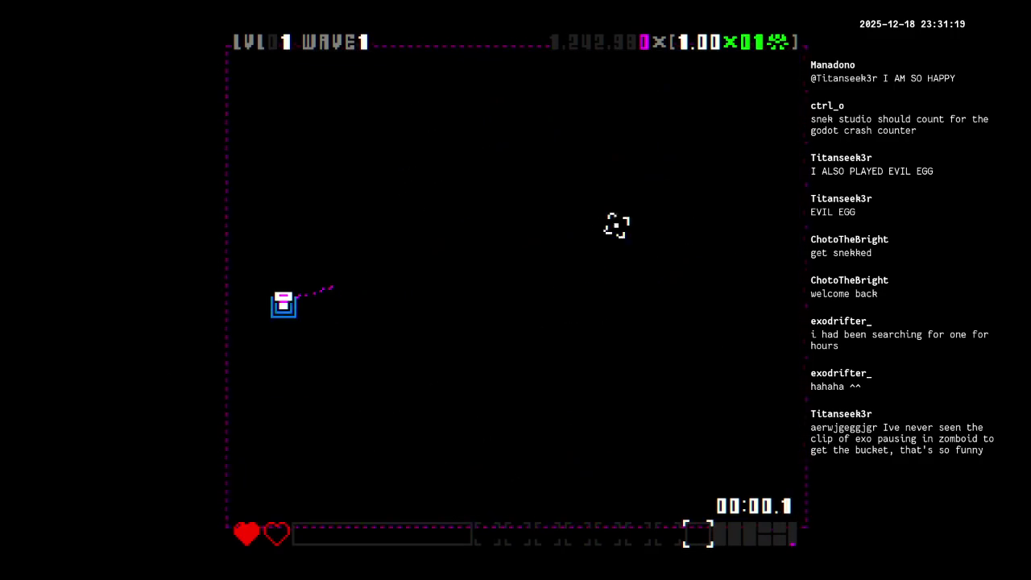
key("w")
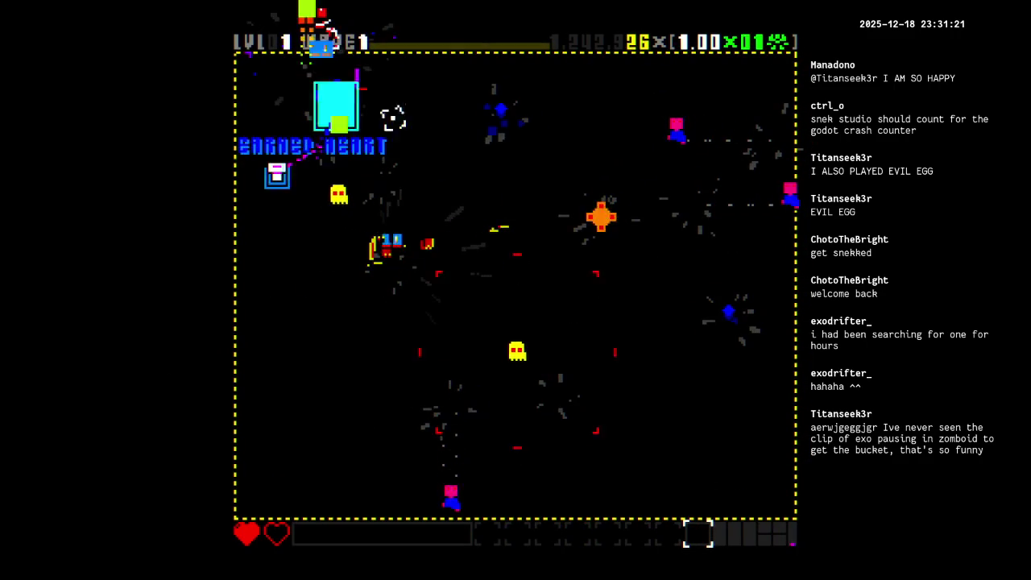
key("d")
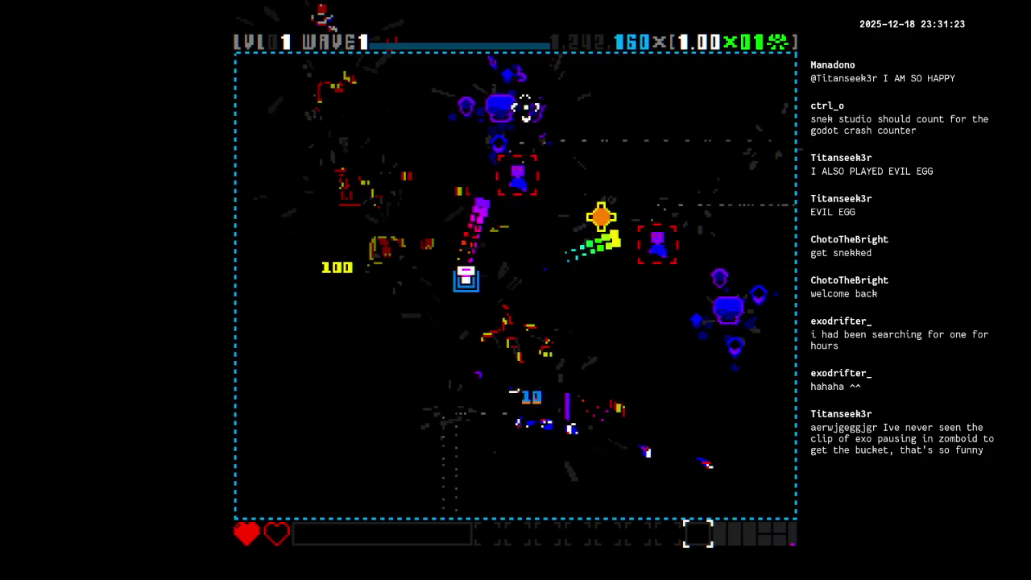
key("a")
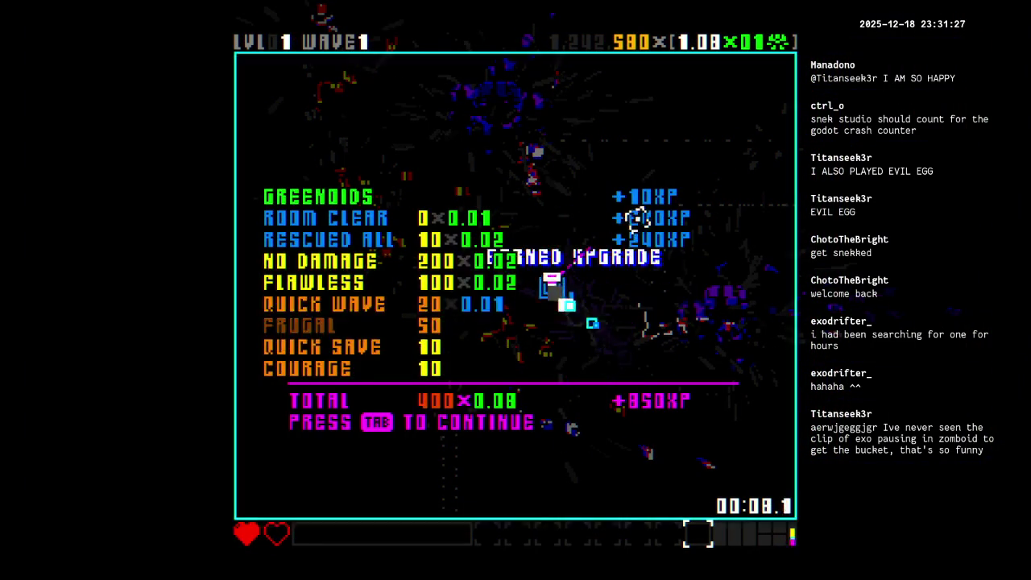
key("Tab")
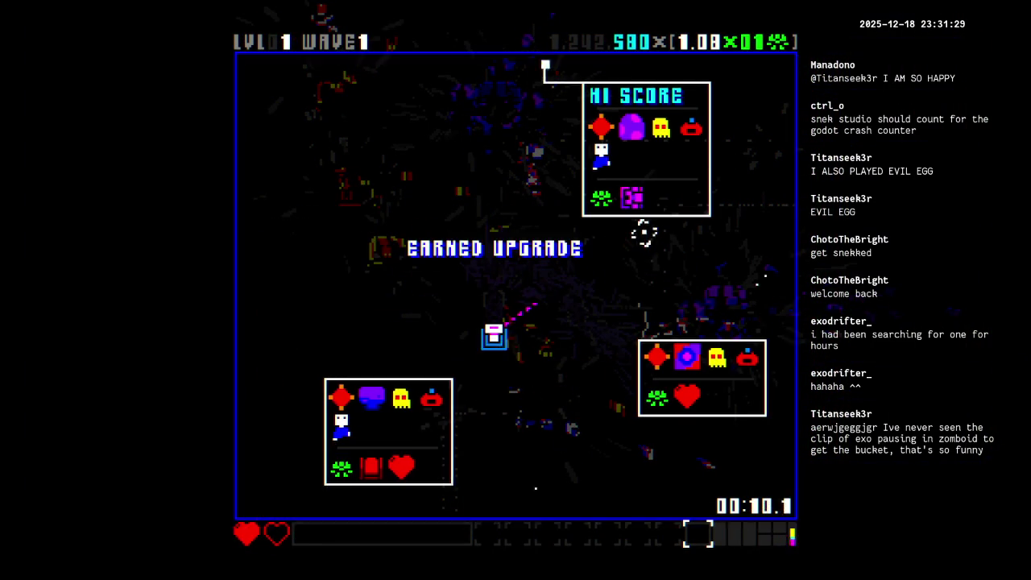
left_click(596, 165)
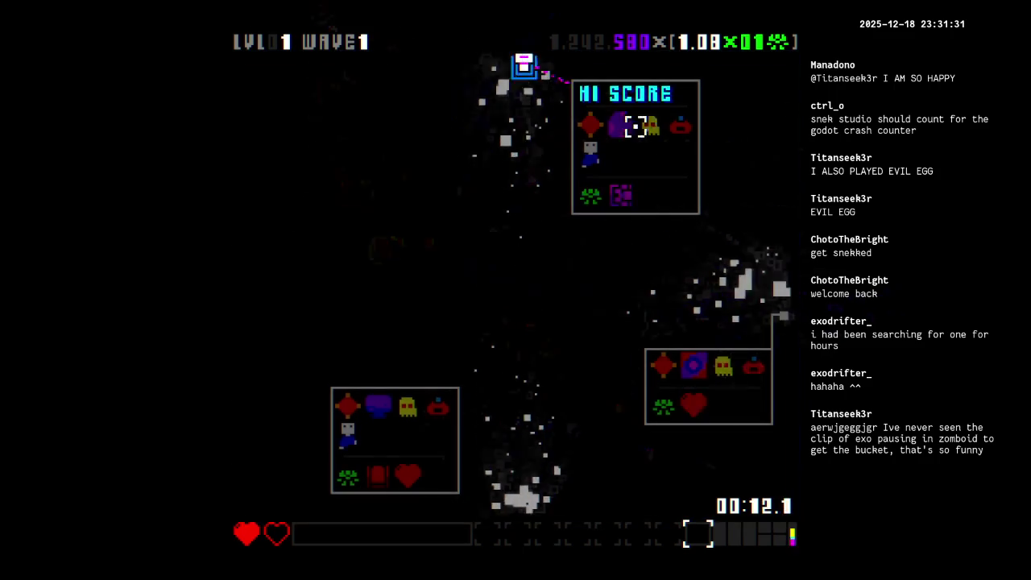
Keep moving and firing to clear waves up to level 3 wave 3, scoring 11,190.
key("d")
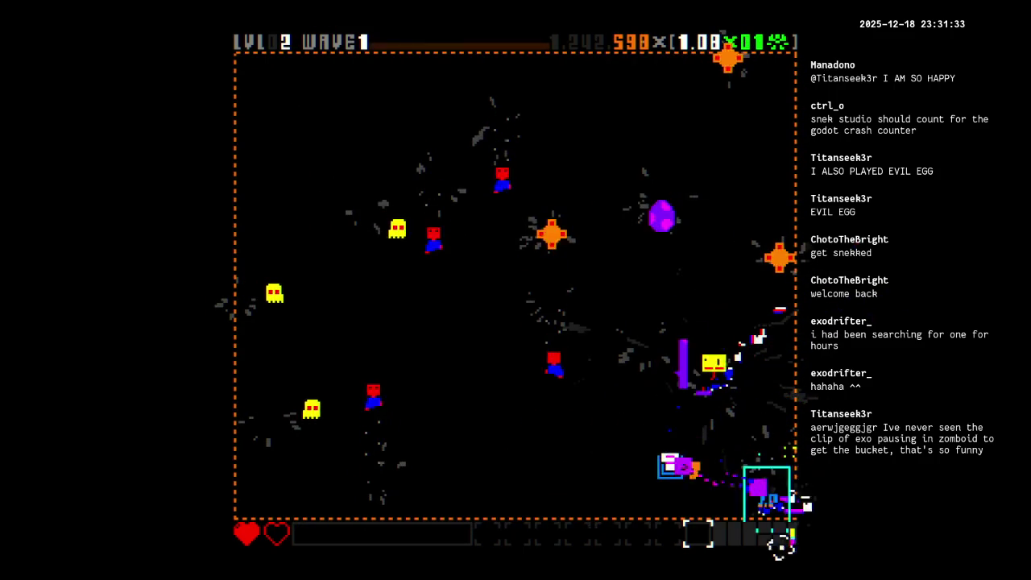
key("a")
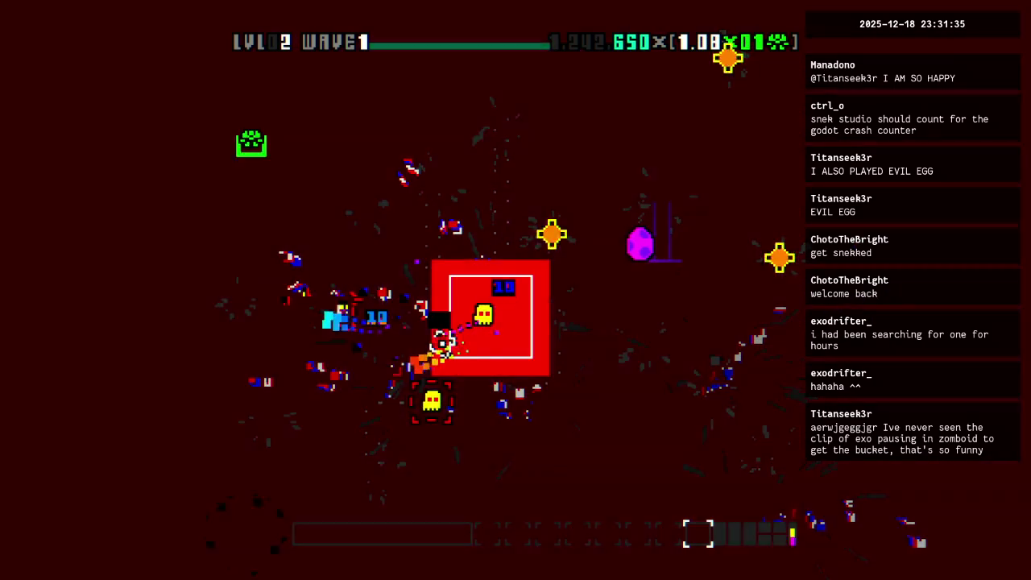
key("w")
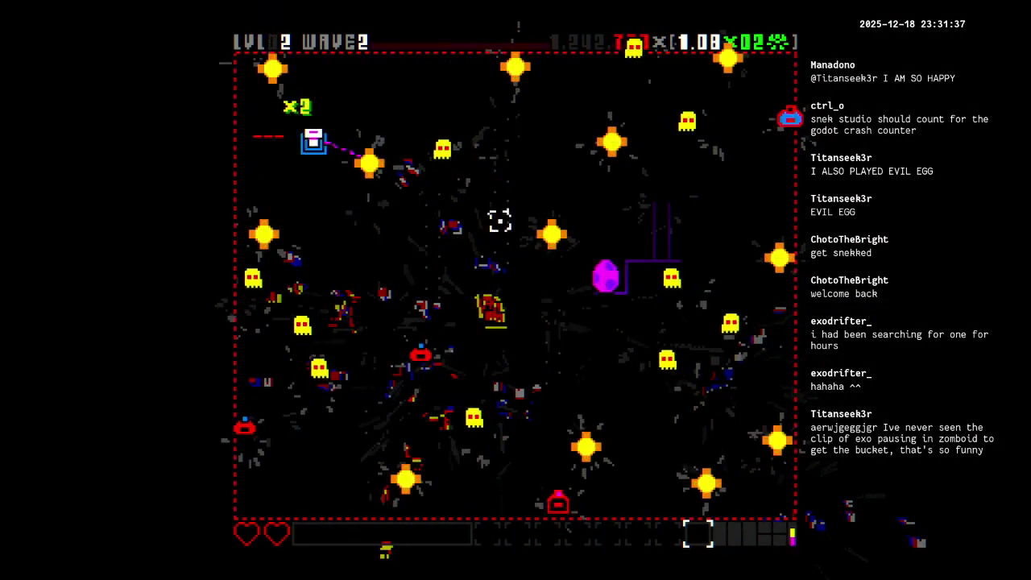
key("d")
key("s")
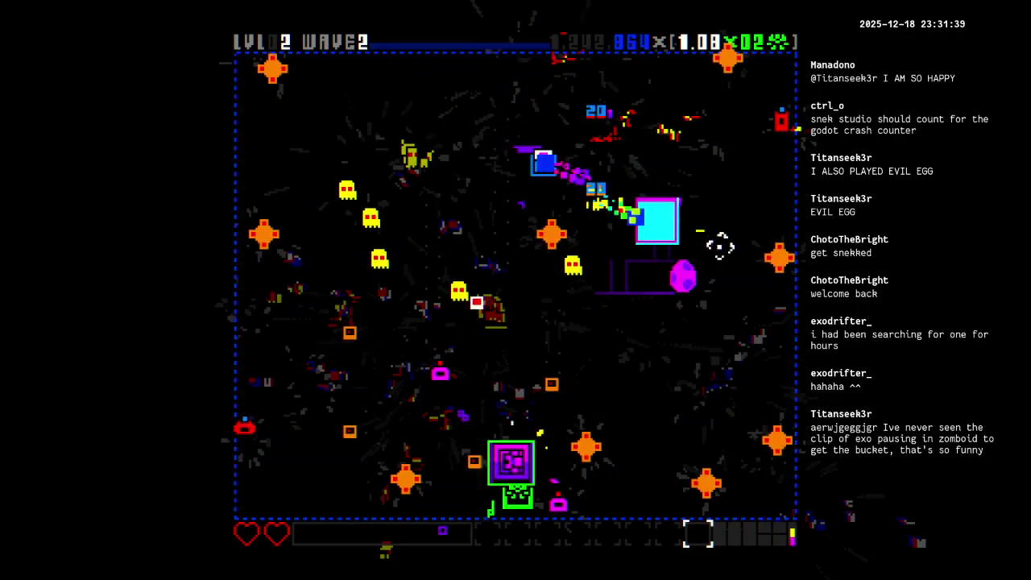
key("a")
key("w")
key("s")
key("d")
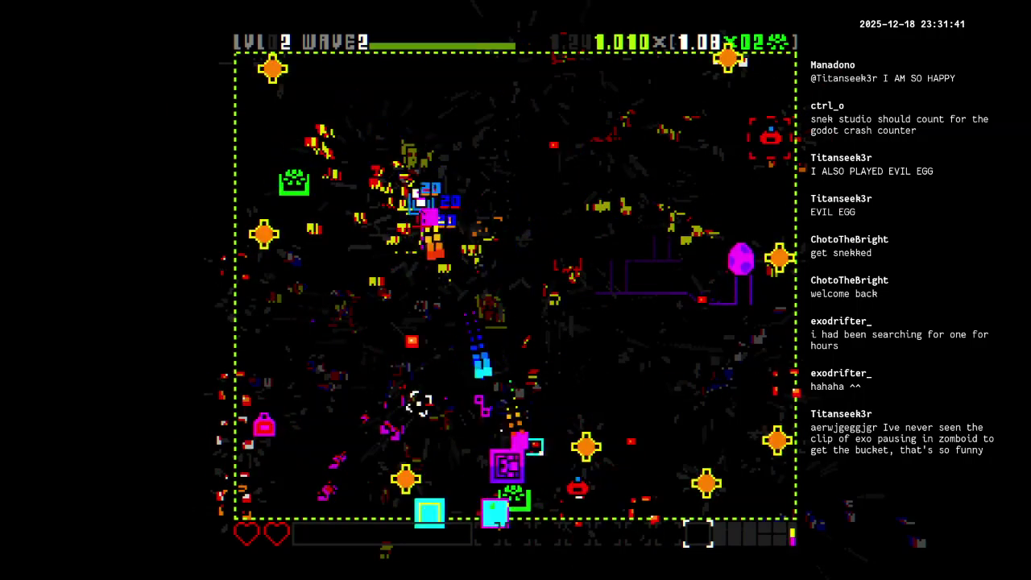
key("s")
key("d")
key("w")
key("d")
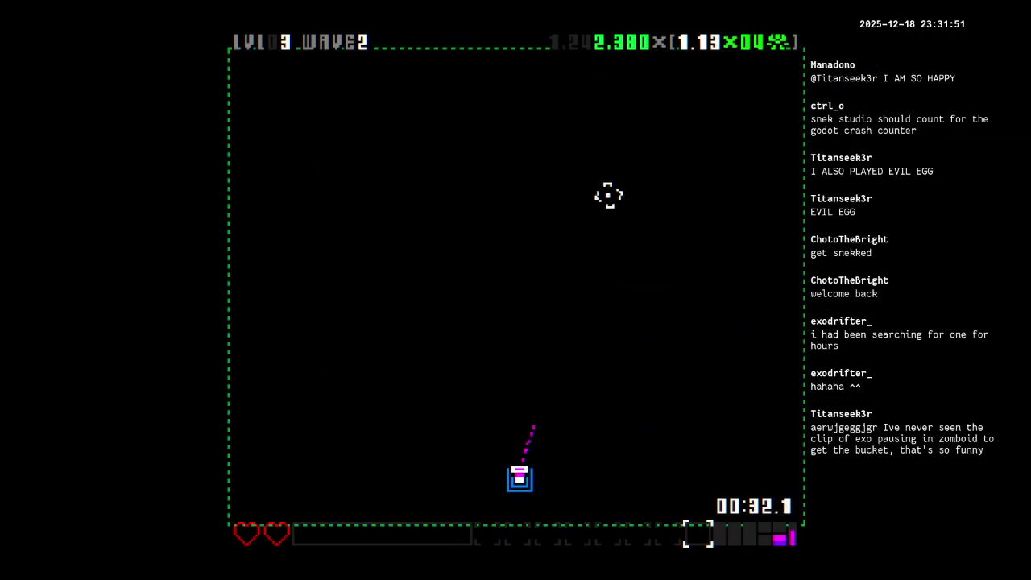
mouse_move(713, 453)
left_mouse_down()
mouse_move(725, 499)
mouse_move(324, 453)
mouse_move(339, 252)
mouse_move(387, 216)
mouse_move(687, 311)
mouse_move(550, 204)
mouse_move(550, 112)
mouse_move(620, 129)
mouse_move(564, 105)
mouse_move(586, 84)
mouse_move(773, 108)
mouse_move(521, 306)
mouse_move(520, 329)
mouse_move(357, 384)
mouse_move(683, 327)
mouse_move(596, 339)
mouse_move(711, 396)
mouse_move(451, 439)
mouse_move(530, 384)
mouse_move(469, 260)
mouse_move(402, 182)
mouse_move(309, 110)
mouse_move(393, 99)
mouse_move(476, 50)
mouse_move(558, 117)
mouse_move(299, 202)
mouse_move(478, 233)
mouse_move(355, 330)
mouse_move(270, 348)
mouse_move(460, 299)
mouse_move(605, 444)
mouse_move(610, 545)
mouse_move(530, 461)
mouse_move(483, 338)
left_mouse_up()
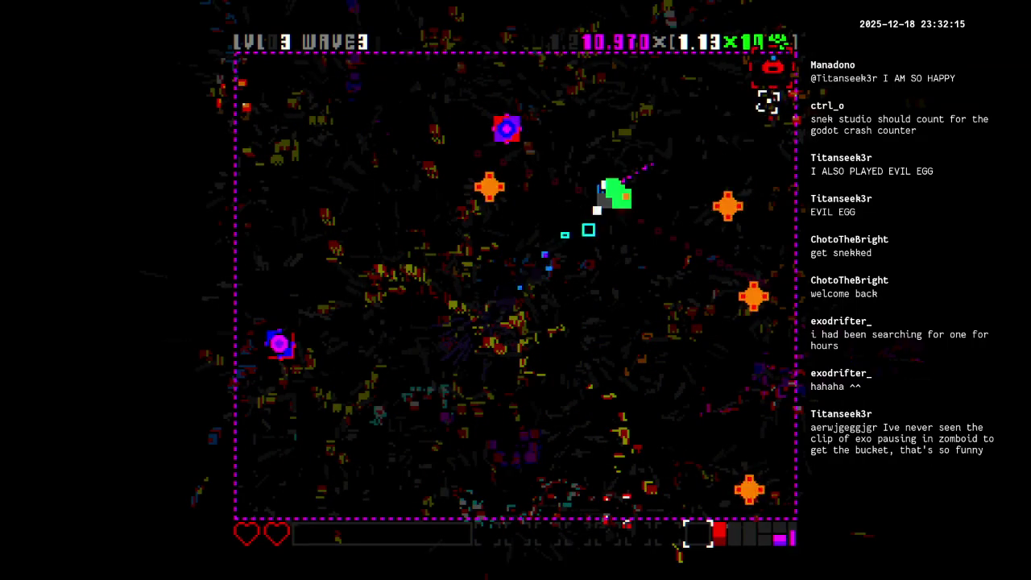
Continue past the tally and aim fire through level 4 to level 5 wave 3, earning +RANGE.
left_click(655, 154)
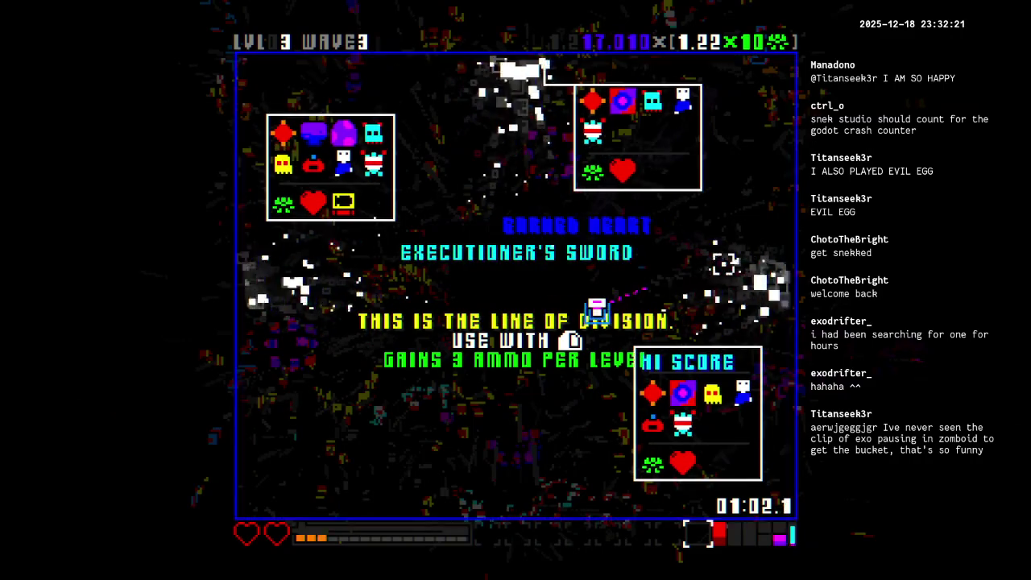
mouse_move(583, 252)
left_mouse_down()
mouse_move(341, 108)
mouse_move(273, 48)
mouse_move(476, 101)
mouse_move(492, 157)
mouse_move(617, 201)
mouse_move(727, 483)
mouse_move(773, 230)
mouse_move(844, 310)
mouse_move(833, 526)
mouse_move(446, 435)
left_mouse_up()
mouse_move(701, 295)
left_mouse_down()
mouse_move(637, 202)
mouse_move(653, 145)
mouse_move(589, 212)
mouse_move(732, 183)
mouse_move(534, 266)
mouse_move(510, 373)
mouse_move(564, 368)
mouse_move(413, 227)
mouse_move(395, 51)
mouse_move(311, 130)
mouse_move(347, 249)
mouse_move(301, 281)
mouse_move(460, 153)
mouse_move(457, 279)
mouse_move(508, 301)
mouse_move(603, 157)
mouse_move(596, 223)
mouse_move(555, 285)
left_mouse_up()
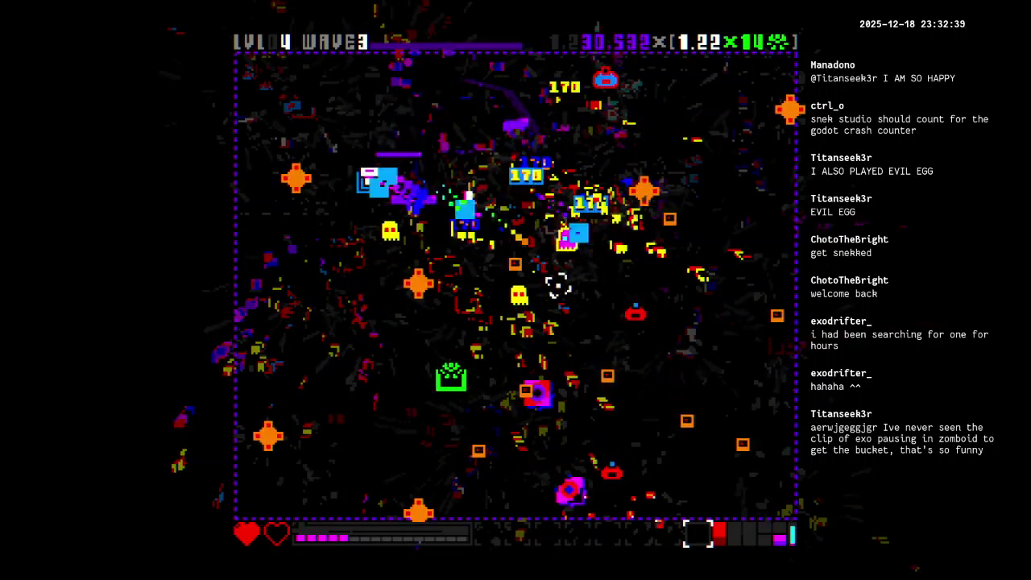
mouse_move(627, 343)
left_mouse_down()
mouse_move(683, 295)
mouse_move(559, 253)
left_mouse_up()
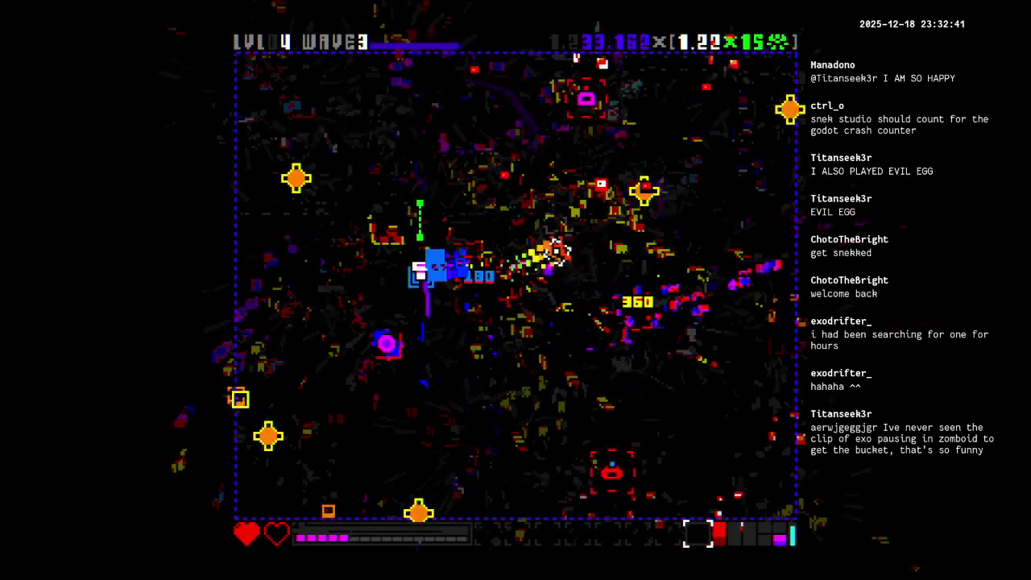
left_click_drag(631, 72, 662, 254)
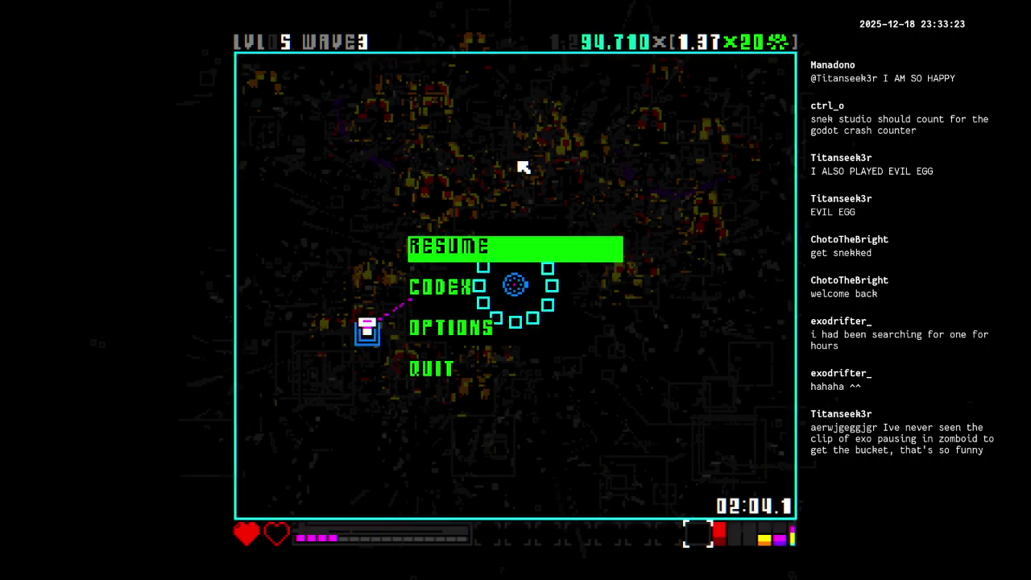
Resume the paused run and fight through level 6 into level 7.
key("Escape")
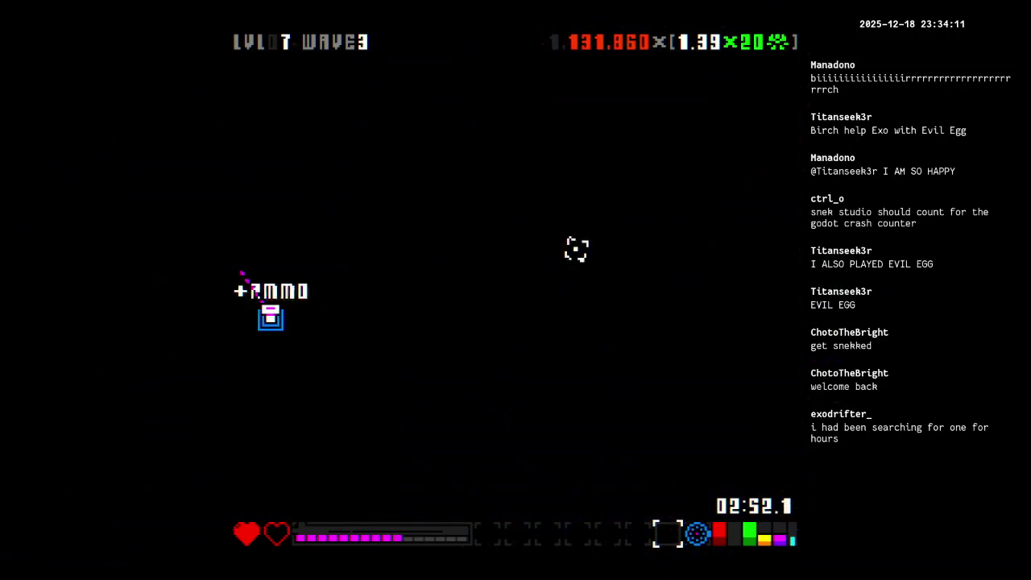
key("a")
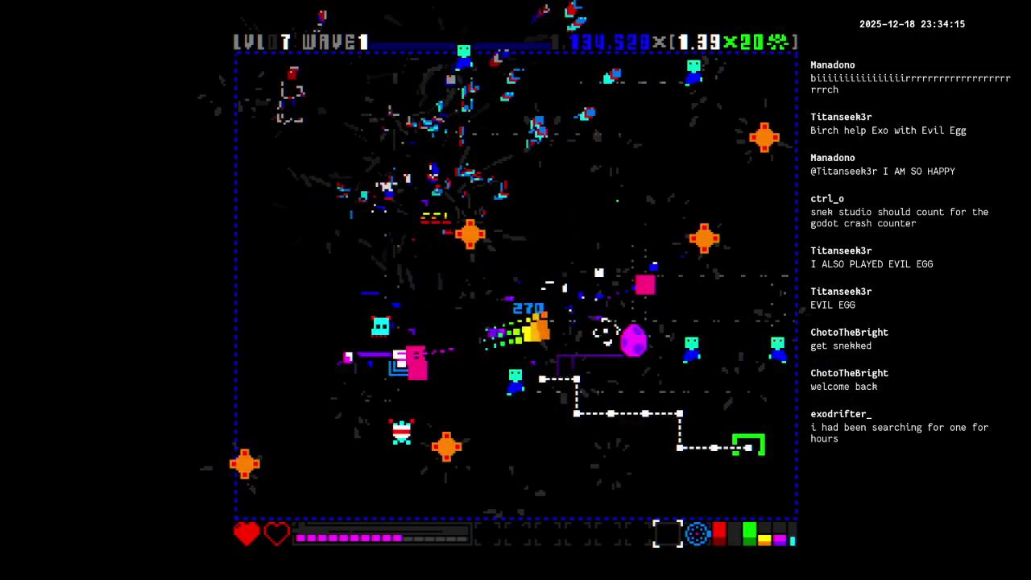
Sweep fire across the level 7 enemy swarms while shifting left and right.
key("a")
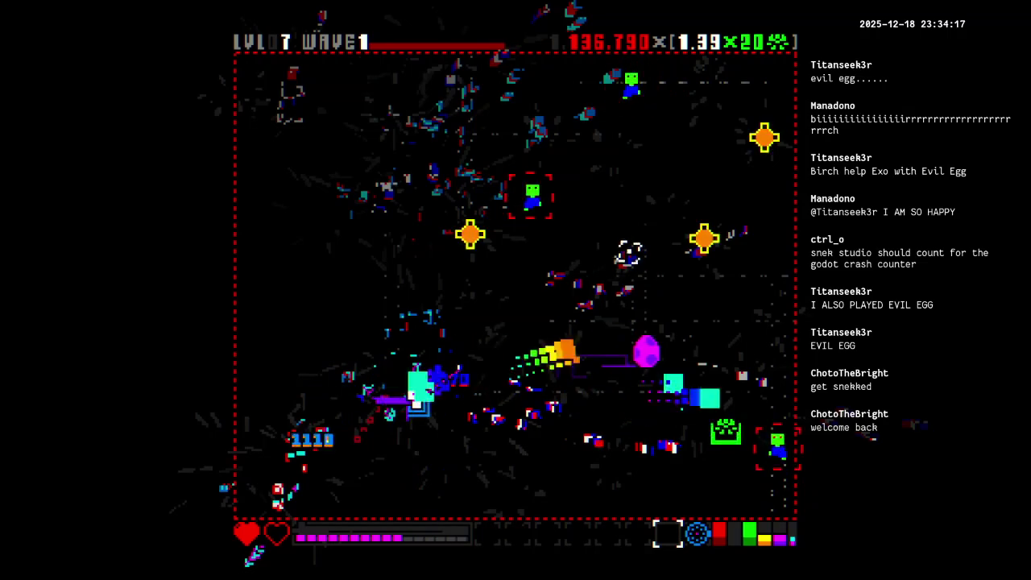
key("d")
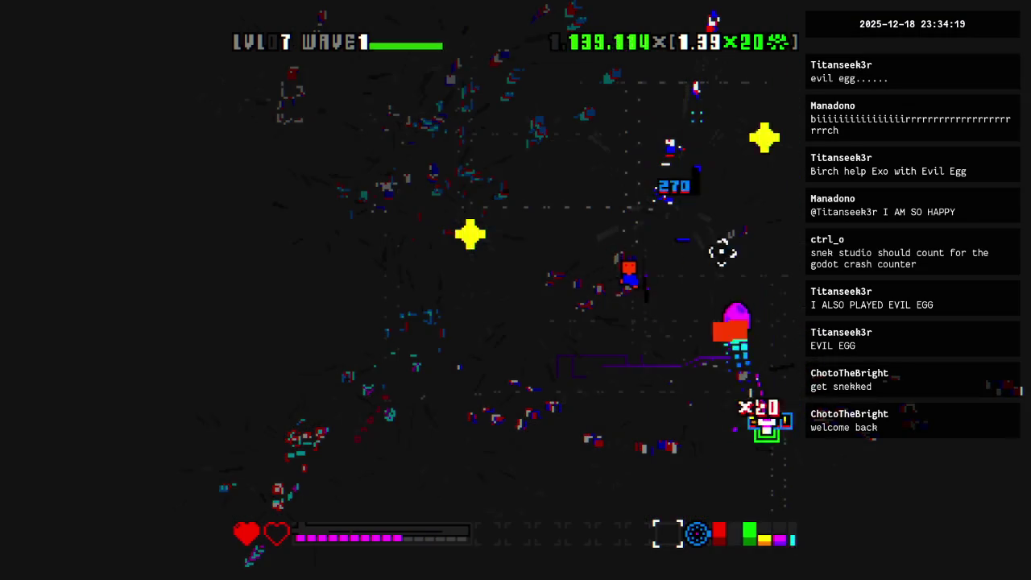
key("w")
left_click_drag(755, 93, 636, 139)
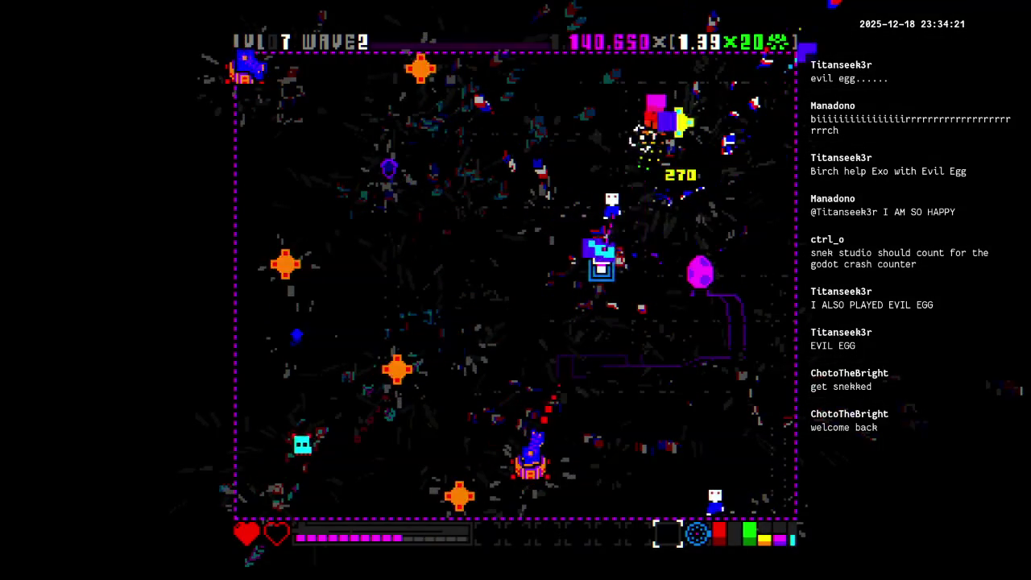
mouse_move(595, 331)
left_mouse_down()
mouse_move(552, 370)
mouse_move(526, 446)
mouse_move(491, 317)
mouse_move(375, 248)
mouse_move(321, 258)
left_mouse_up()
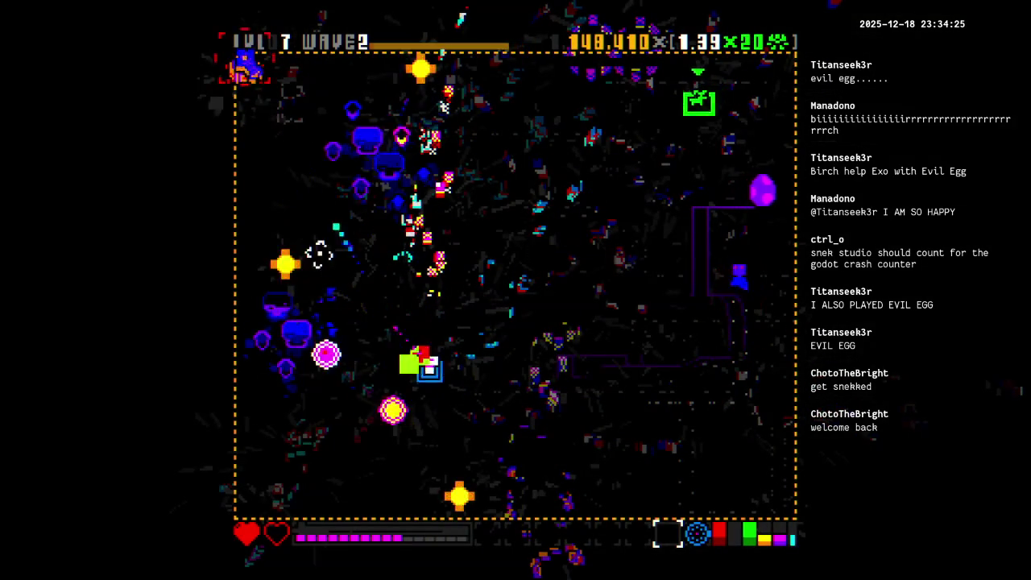
mouse_move(284, 165)
left_mouse_down()
mouse_move(253, 104)
mouse_move(769, 104)
mouse_move(720, 142)
mouse_move(736, 145)
mouse_move(652, 201)
mouse_move(644, 339)
mouse_move(591, 437)
mouse_move(599, 458)
mouse_move(421, 269)
mouse_move(727, 306)
mouse_move(697, 295)
mouse_move(683, 205)
left_mouse_up()
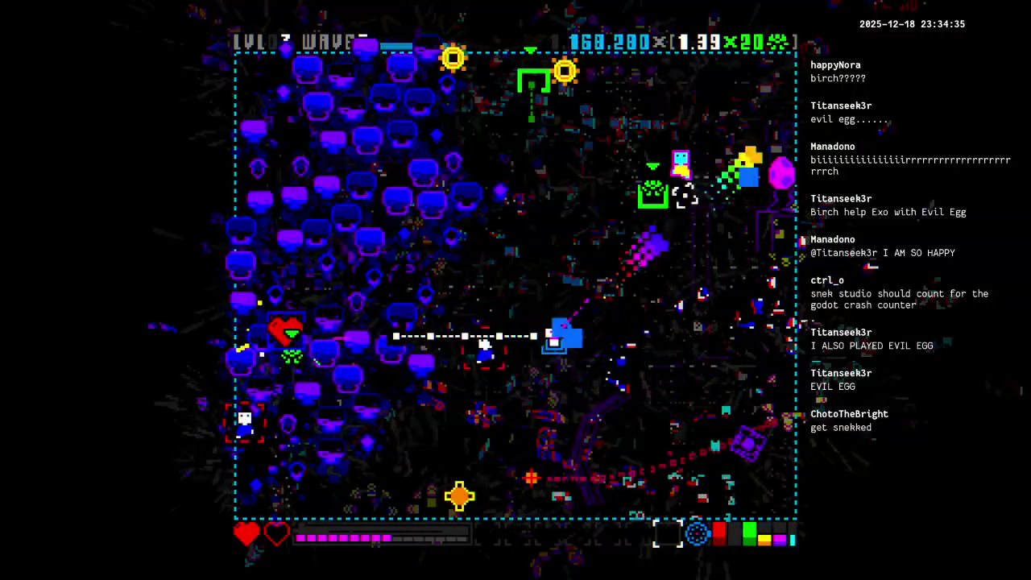
mouse_move(636, 137)
left_mouse_down()
mouse_move(483, 147)
mouse_move(400, 173)
mouse_move(249, 370)
mouse_move(249, 395)
mouse_move(315, 430)
mouse_move(501, 384)
mouse_move(628, 398)
mouse_move(711, 380)
mouse_move(636, 322)
mouse_move(637, 310)
left_mouse_up()
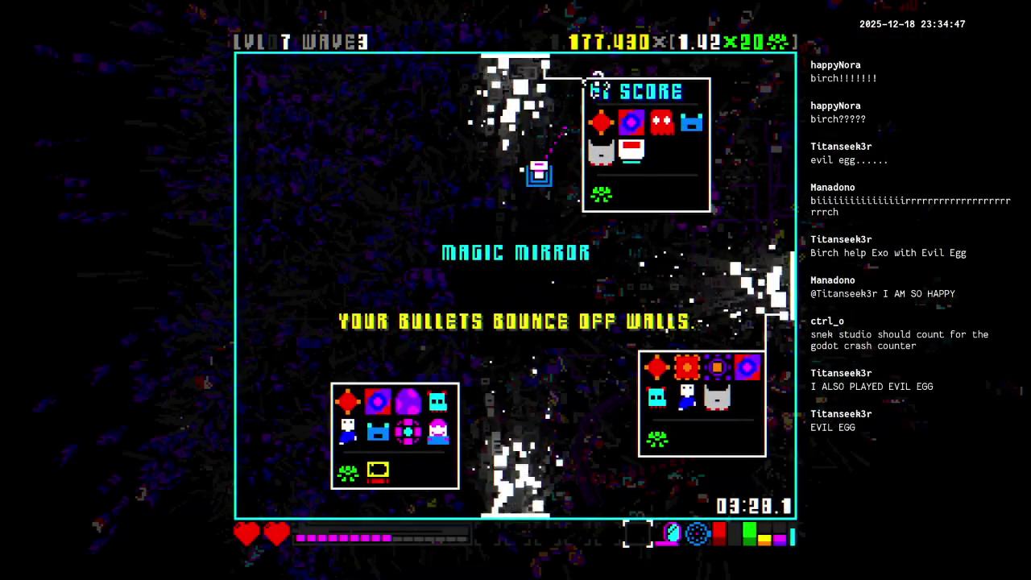
Steer and fire chain shots on to level 10 wave 3, reaching 285,120 points.
key("d")
key("a")
key("d")
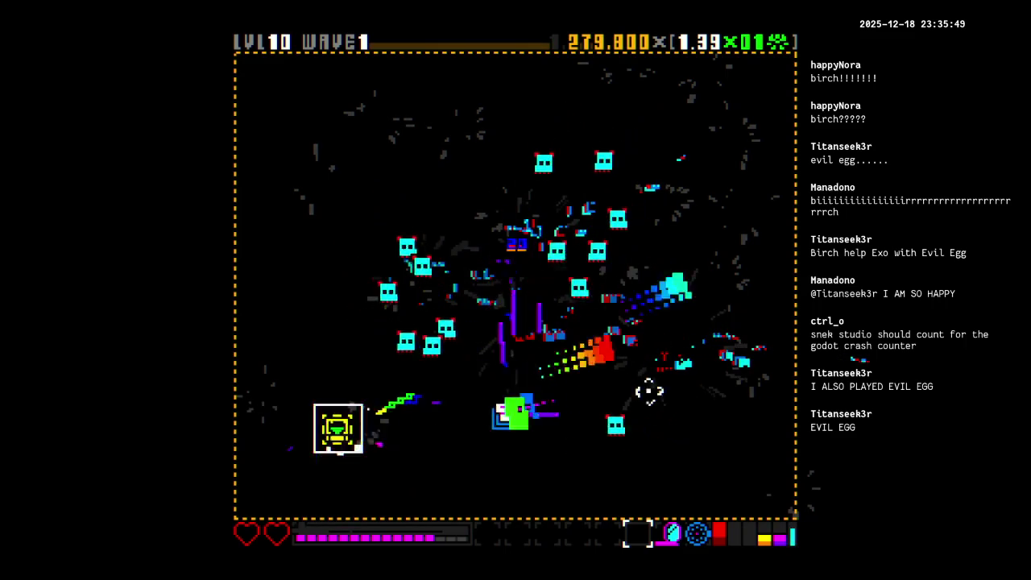
left_click(487, 371)
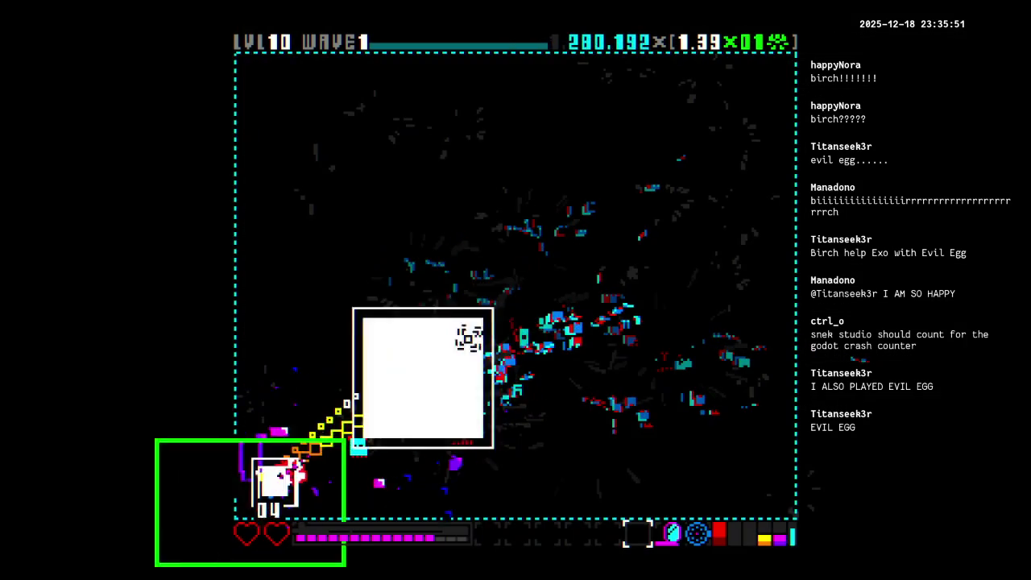
key("w")
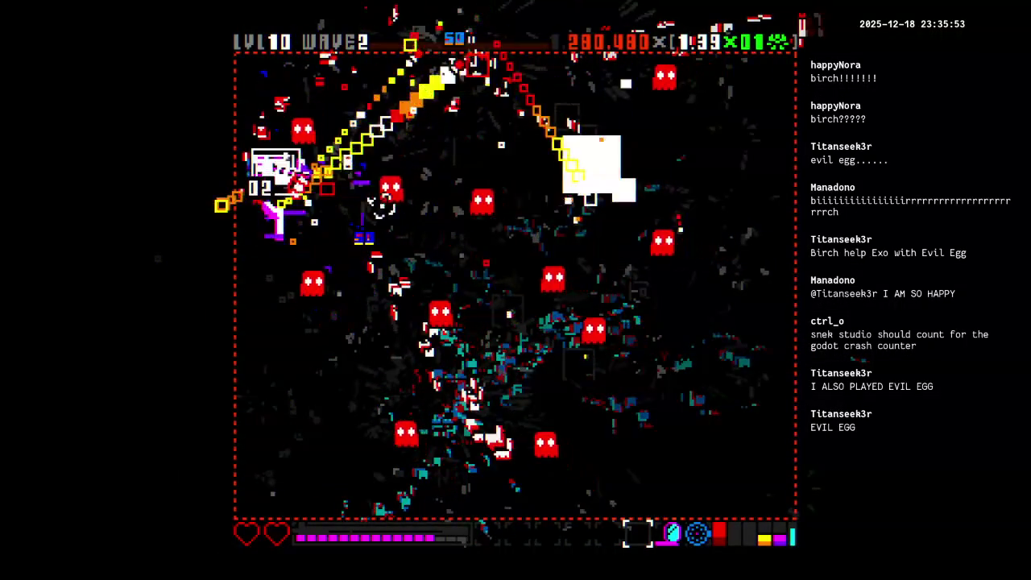
left_click(560, 244)
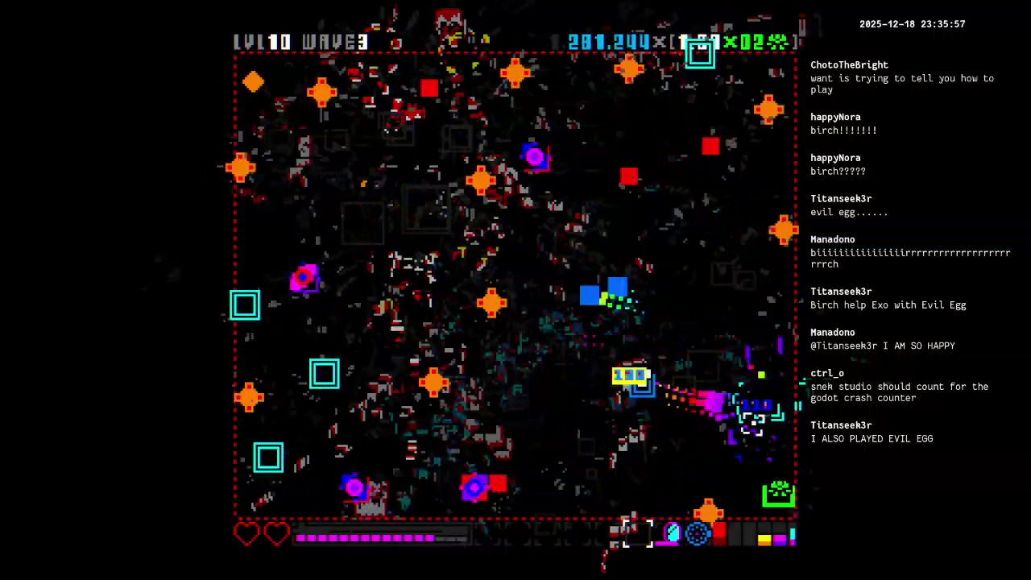
key("s")
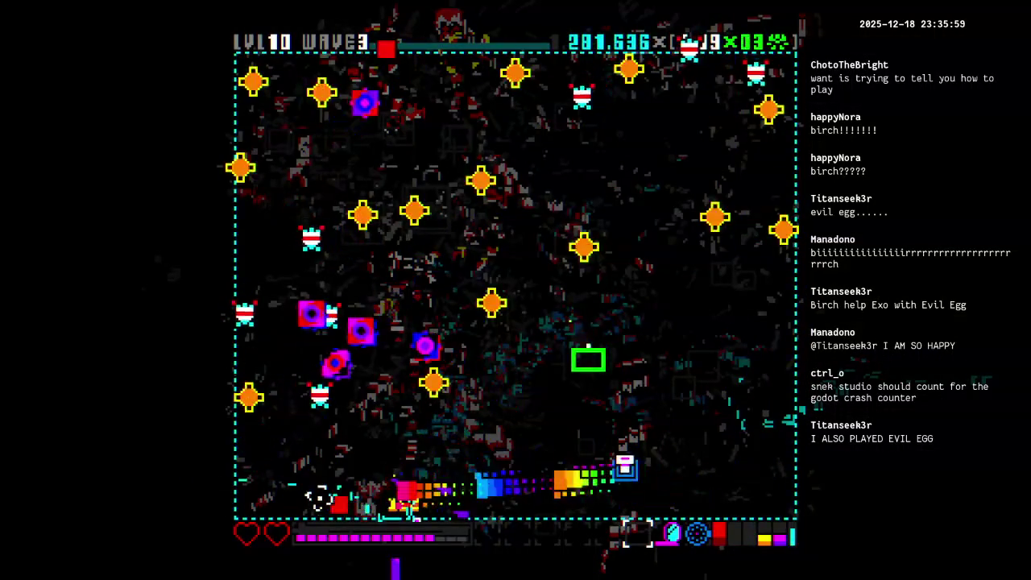
left_click(629, 260)
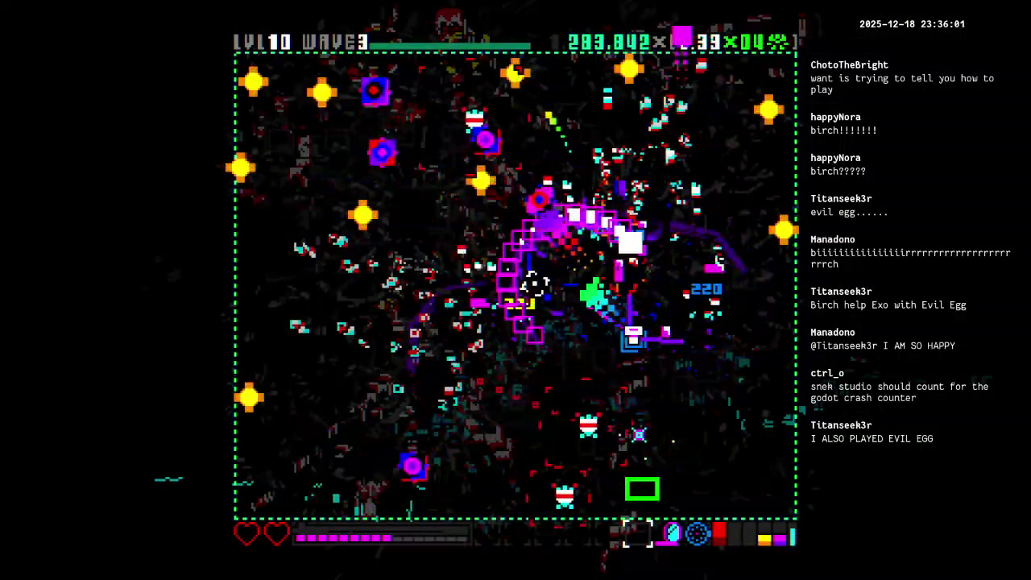
left_click(575, 386)
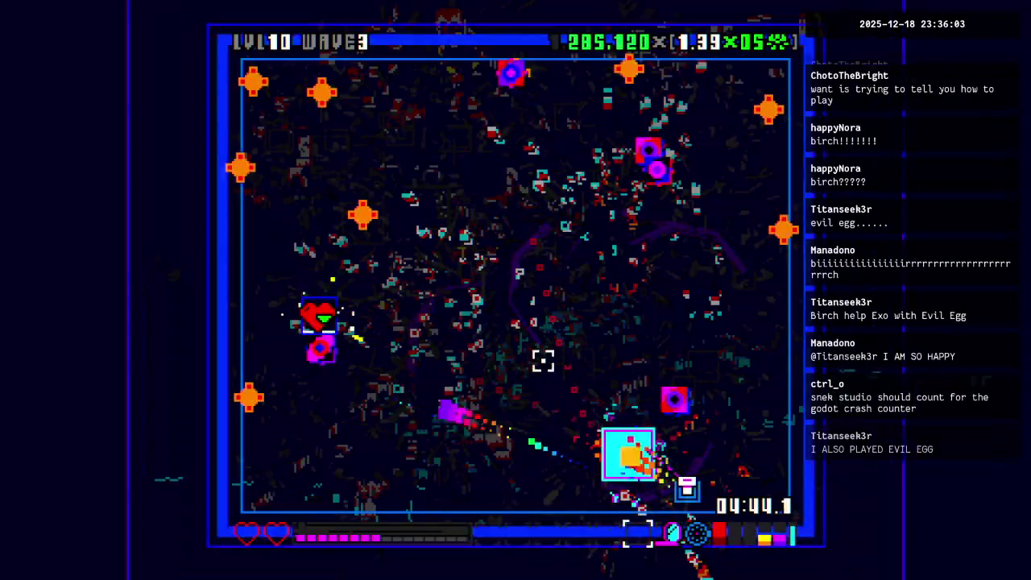
Destroy the last enemies in the room and move the ship onto the War Bell upgrade.
left_click(511, 282)
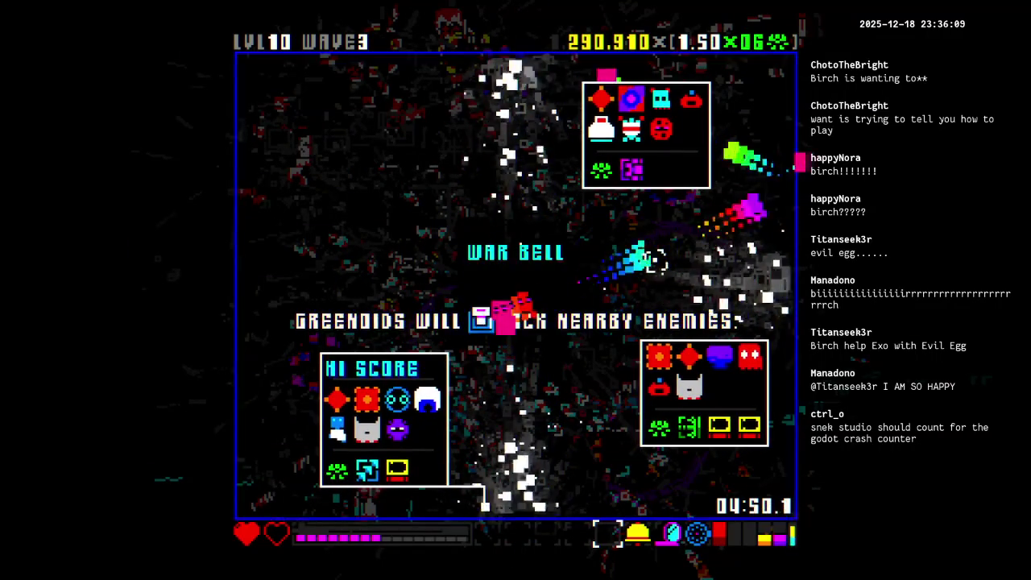
key("s")
key("w")
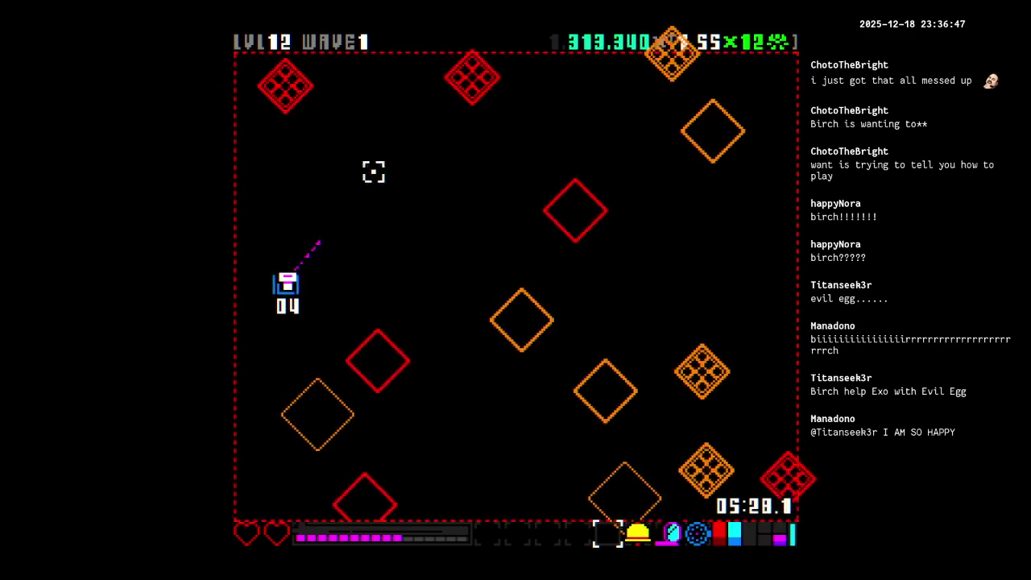
Sweep fire across the waves of levels 12 and 13 into level 14 wave 1, scoring 430,639.
mouse_move(281, 79)
left_mouse_down()
mouse_move(488, 69)
mouse_move(517, 232)
left_mouse_up()
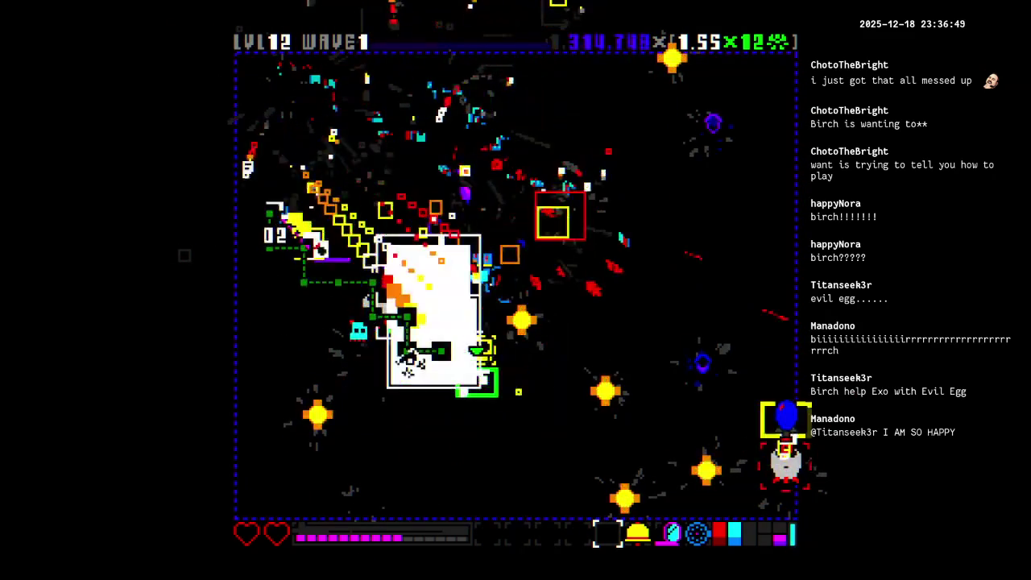
mouse_move(773, 406)
left_mouse_down()
mouse_move(768, 256)
mouse_move(644, 362)
mouse_move(746, 460)
mouse_move(792, 481)
mouse_move(859, 539)
mouse_move(697, 561)
mouse_move(789, 258)
mouse_move(775, 123)
mouse_move(401, 231)
left_mouse_up()
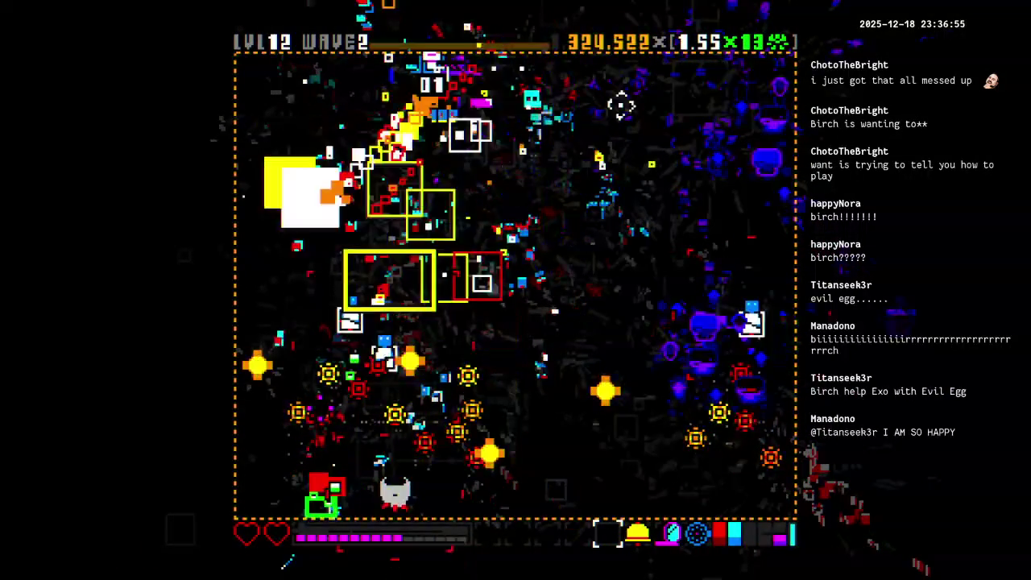
mouse_move(462, 331)
left_mouse_down()
mouse_move(362, 458)
mouse_move(389, 502)
mouse_move(530, 325)
mouse_move(596, 205)
mouse_move(690, 195)
left_mouse_up()
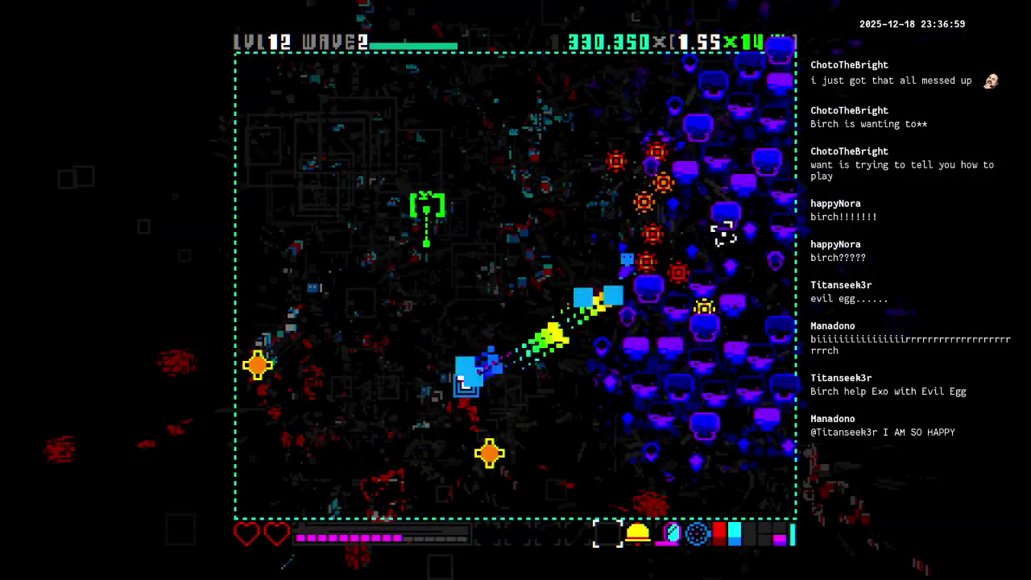
left_click_drag(649, 163, 600, 129)
mouse_move(538, 39)
left_mouse_down()
mouse_move(467, 209)
mouse_move(441, 103)
left_mouse_up()
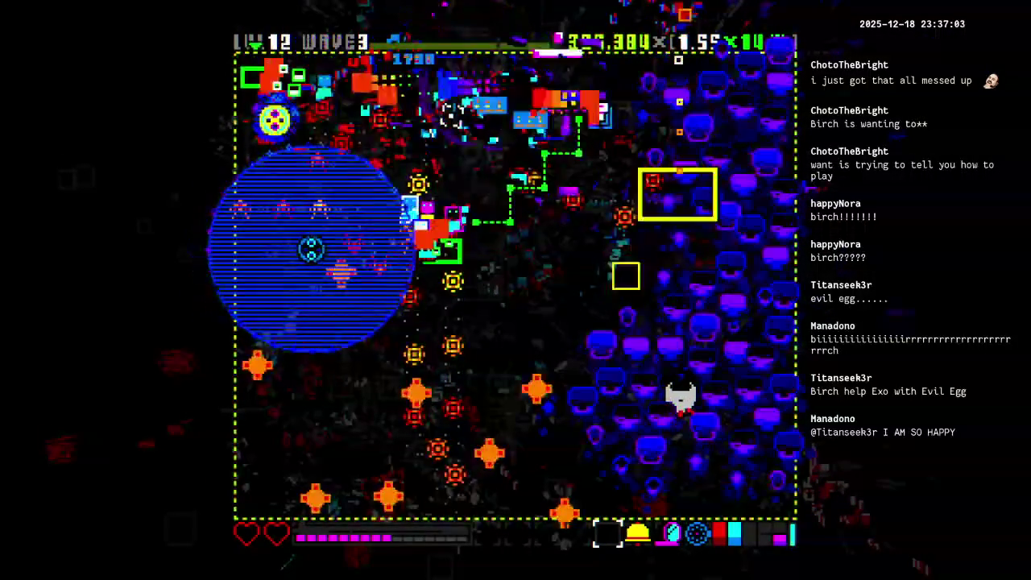
left_click_drag(404, 220, 334, 339)
left_click_drag(313, 273, 316, 256)
mouse_move(354, 167)
left_mouse_down()
mouse_move(369, 80)
mouse_move(338, 18)
mouse_move(436, 111)
left_mouse_up()
mouse_move(432, 211)
left_mouse_down()
mouse_move(589, 231)
mouse_move(611, 211)
left_mouse_up()
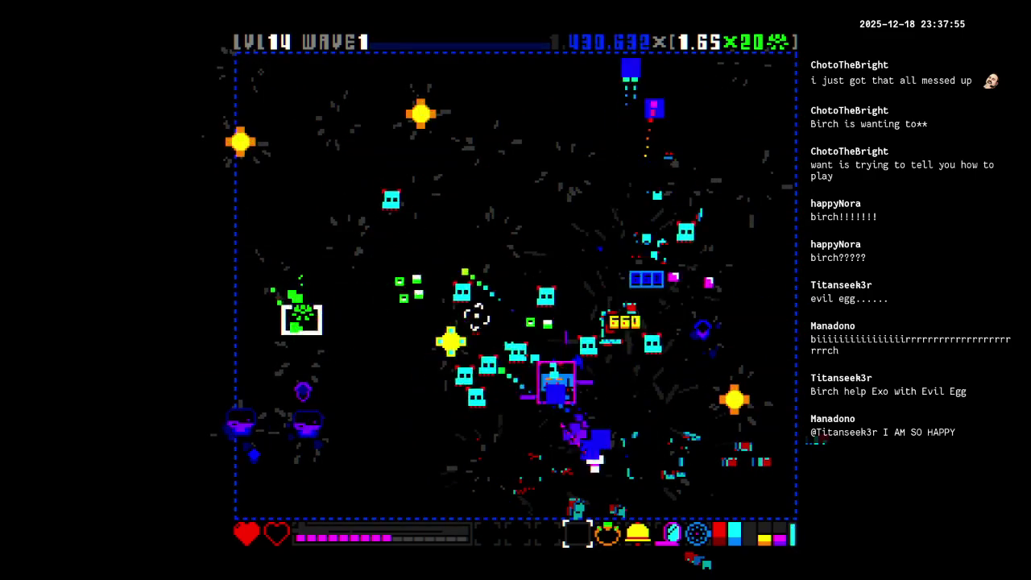
Finish the run at 477,290 points, view the online rankings, and start a new game.
key("w")
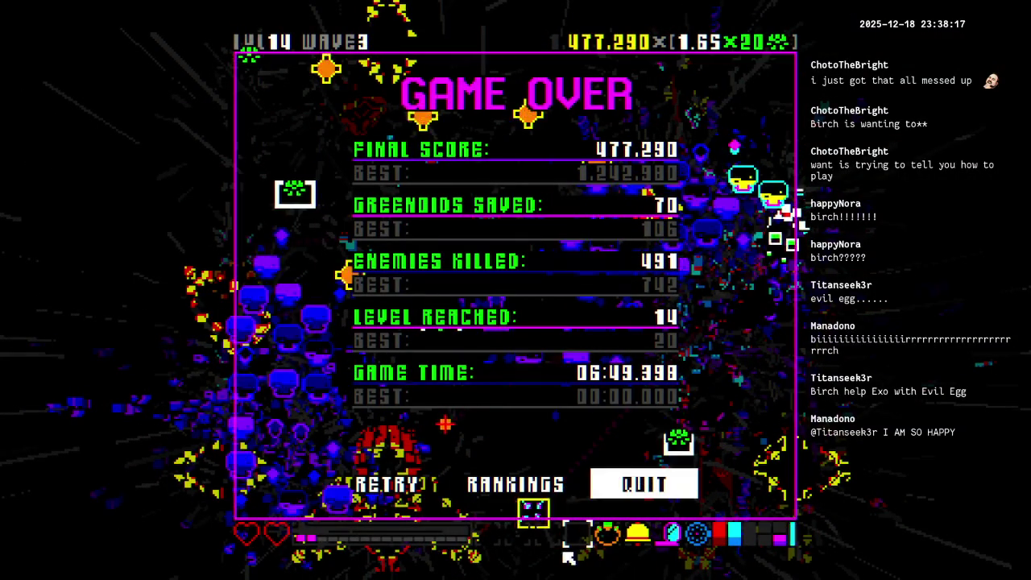
left_click(542, 481)
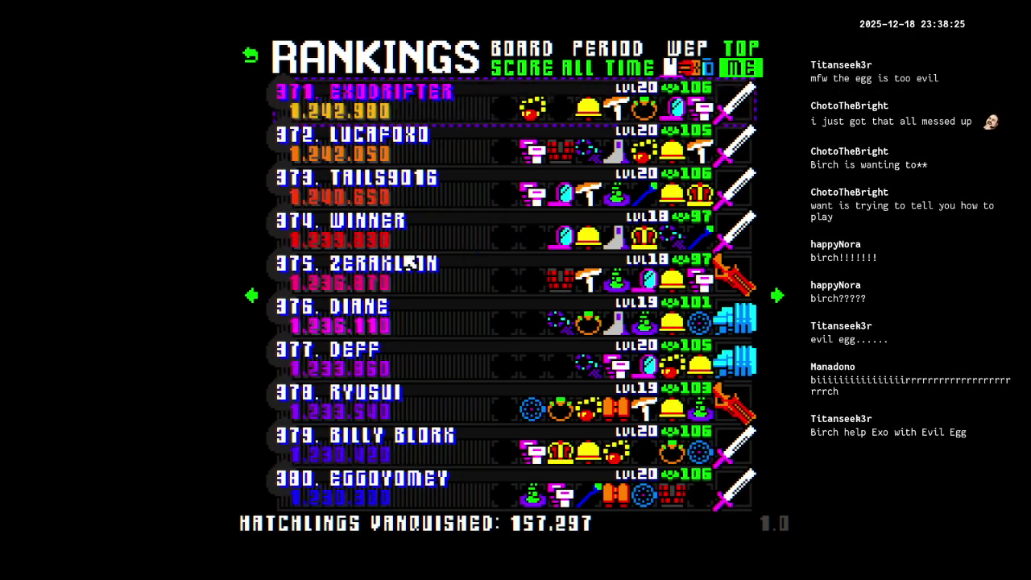
key("Escape")
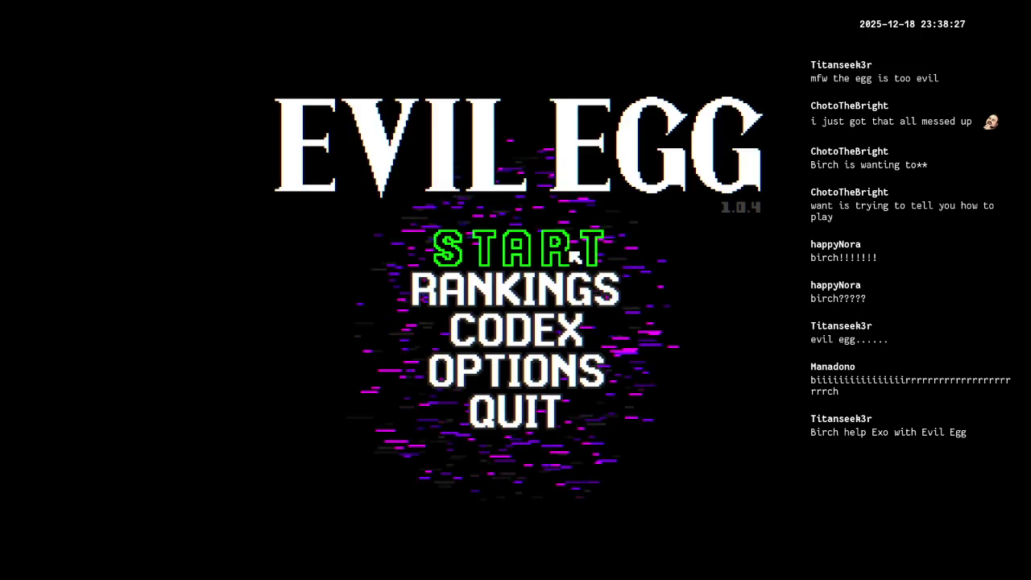
left_click(573, 260)
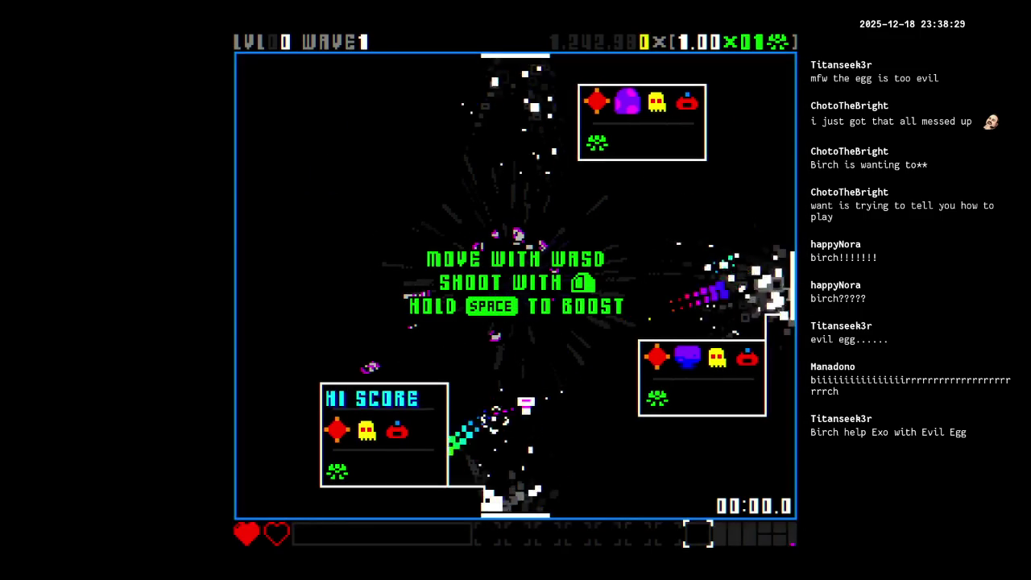
Clear the new run's first room and steer out to the next room.
key("w")
left_click(345, 73)
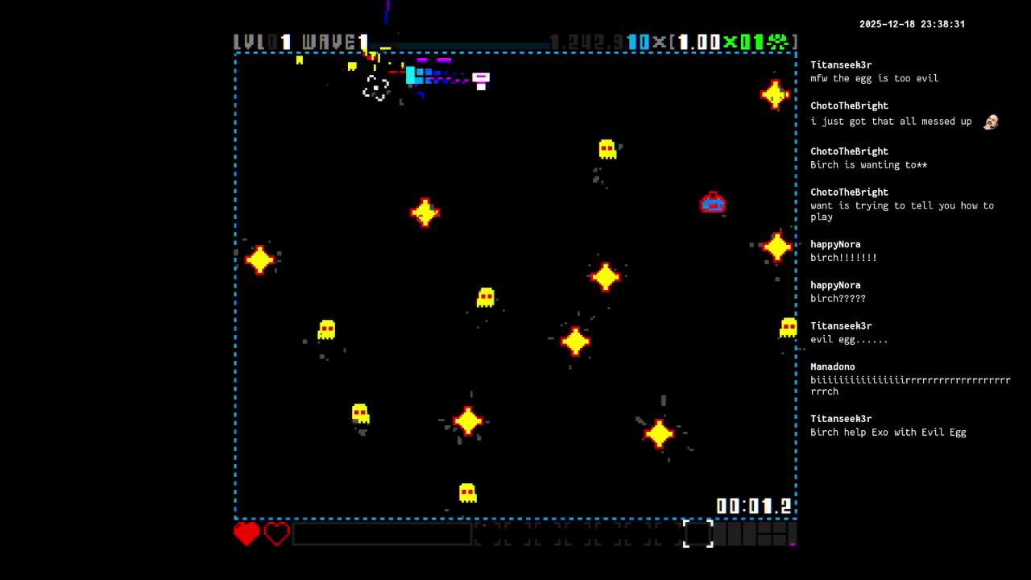
left_click(650, 187)
key("s")
mouse_move(650, 187)
left_mouse_down()
mouse_move(785, 313)
mouse_move(497, 295)
mouse_move(503, 343)
mouse_move(596, 368)
mouse_move(681, 474)
left_mouse_up()
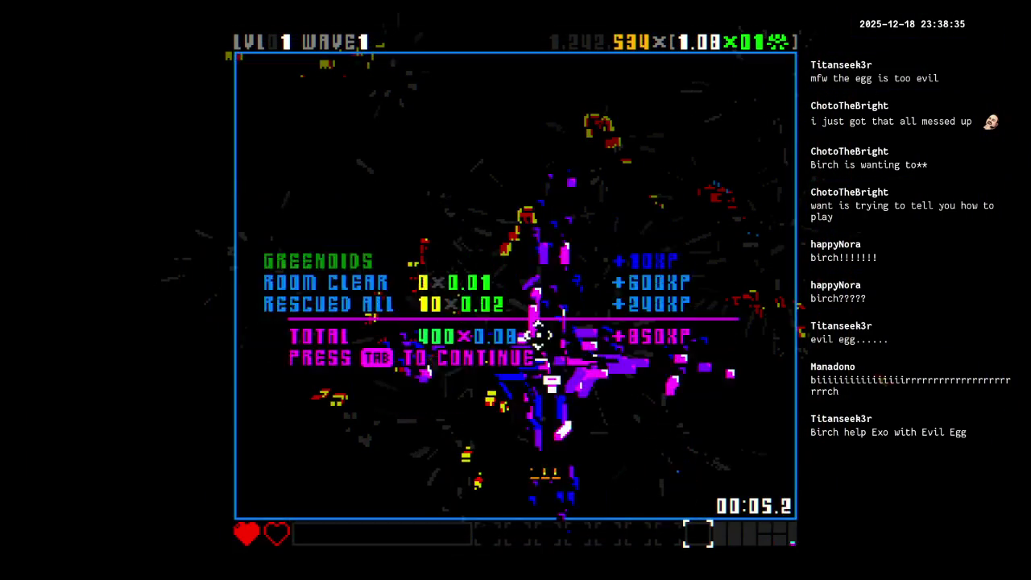
key("w")
left_click_drag(576, 269, 572, 268)
key("d")
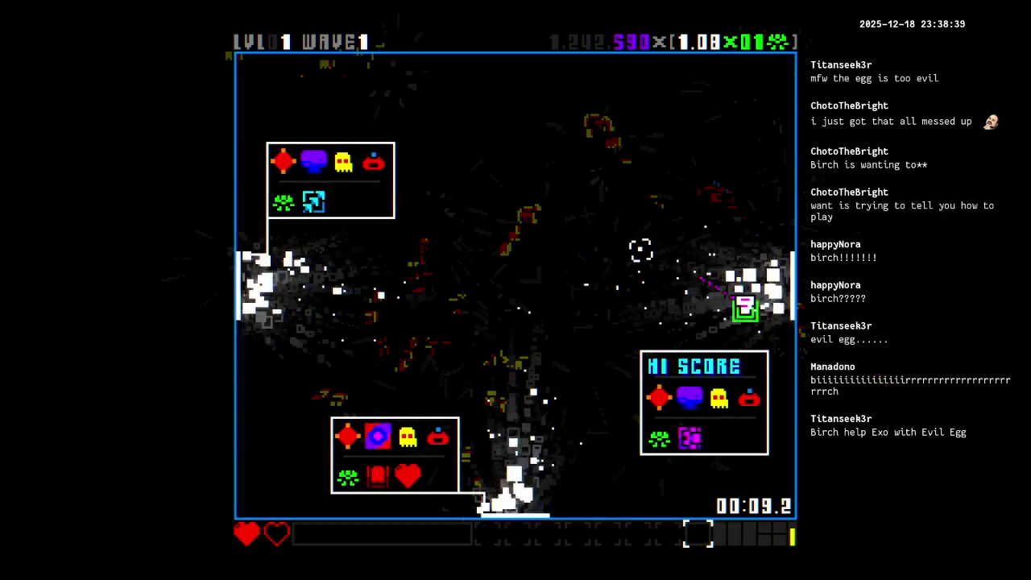
Fight through wave 2 and steer the ship to the dropped item.
key("w")
key("d")
mouse_move(350, 143)
left_mouse_down()
mouse_move(408, 82)
mouse_move(492, 115)
mouse_move(713, 265)
mouse_move(717, 339)
mouse_move(776, 101)
mouse_move(413, 153)
mouse_move(398, 92)
mouse_move(368, 73)
mouse_move(476, 279)
mouse_move(300, 288)
mouse_move(414, 318)
mouse_move(543, 375)
mouse_move(311, 463)
mouse_move(274, 495)
mouse_move(379, 416)
mouse_move(543, 159)
mouse_move(671, 470)
mouse_move(754, 501)
left_mouse_up()
key("a")
key("a")
key("s")
key("d")
key("w")
key("d")
key("s")
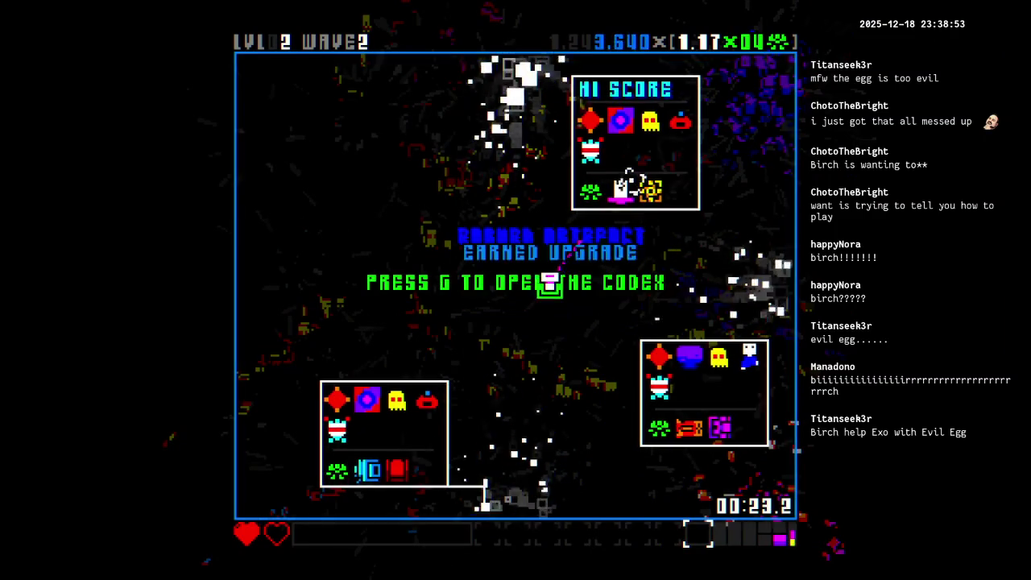
Dodge around the arena while firing through the next wave.
key("d")
key("w")
key("a")
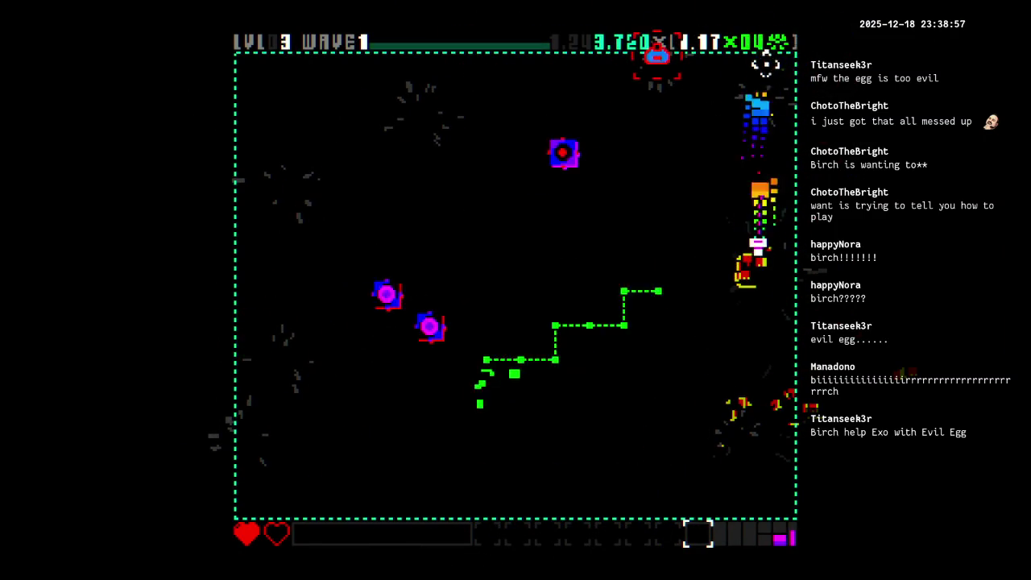
key("a")
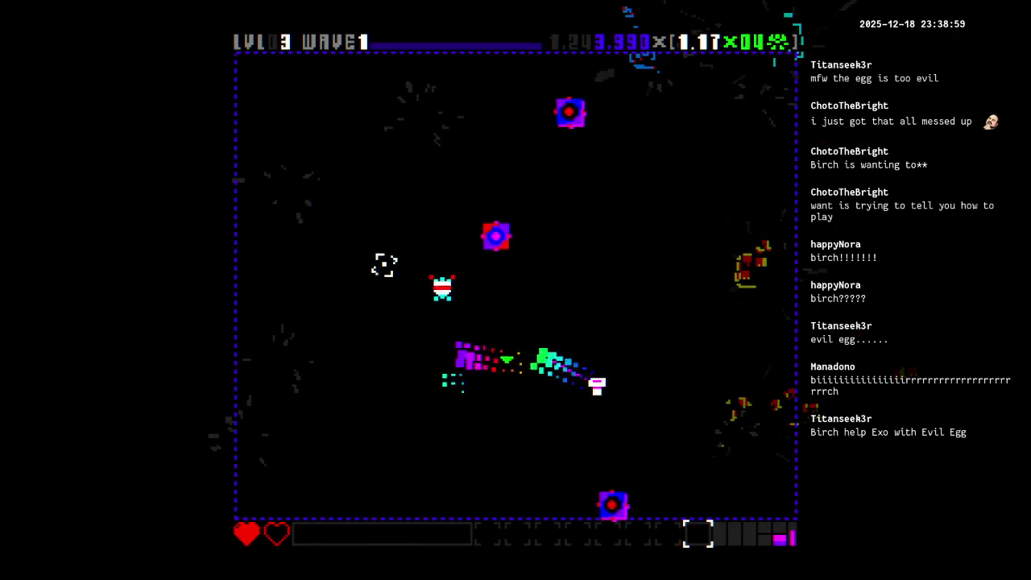
key("w")
key("d")
key("d")
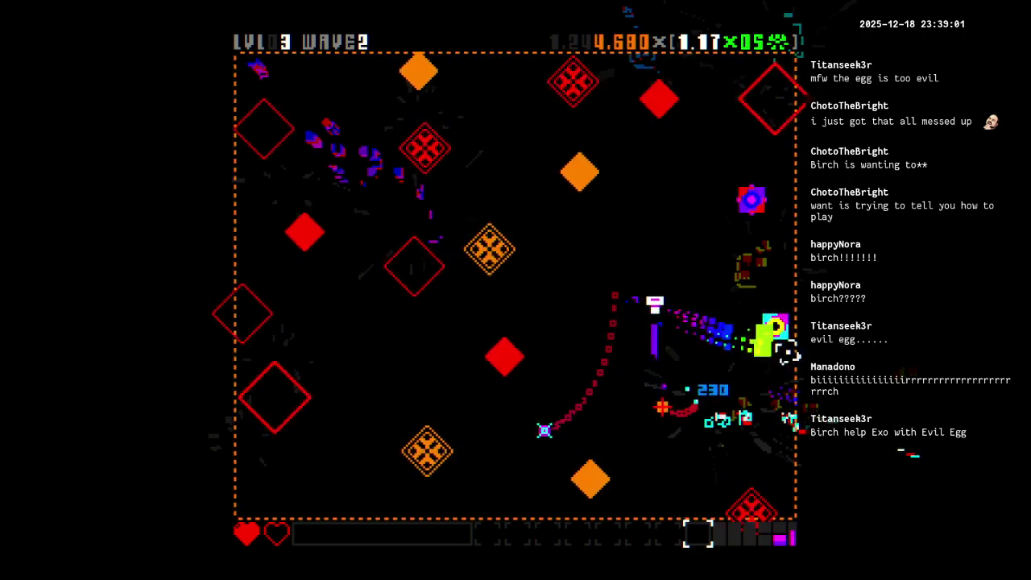
key("w")
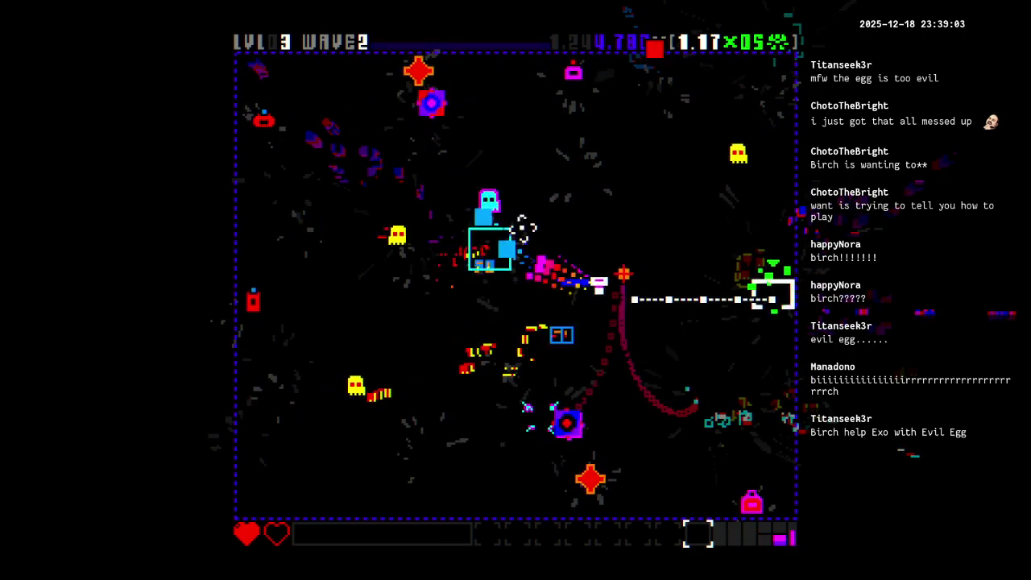
key("d")
key("s")
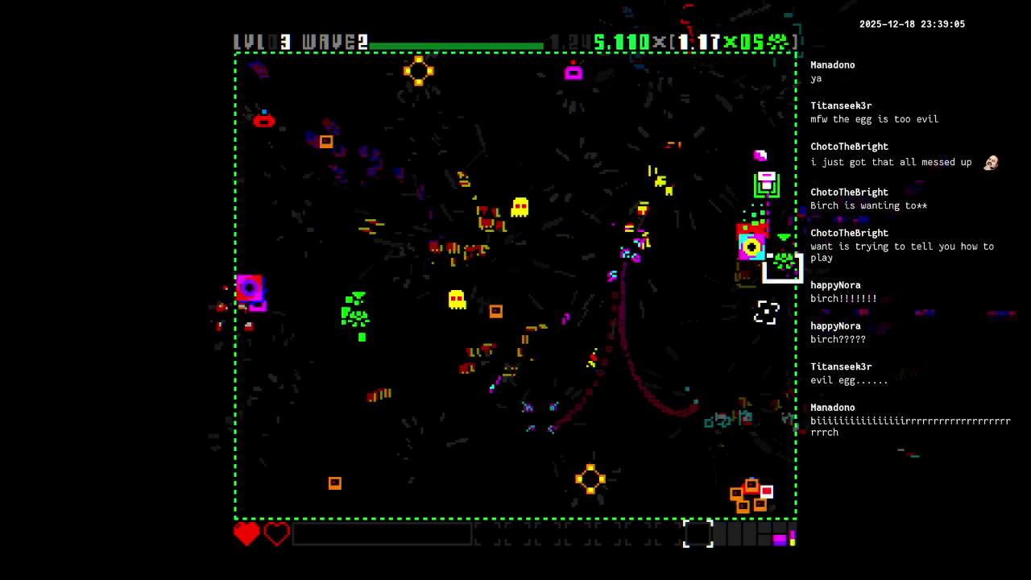
key("a")
key("a")
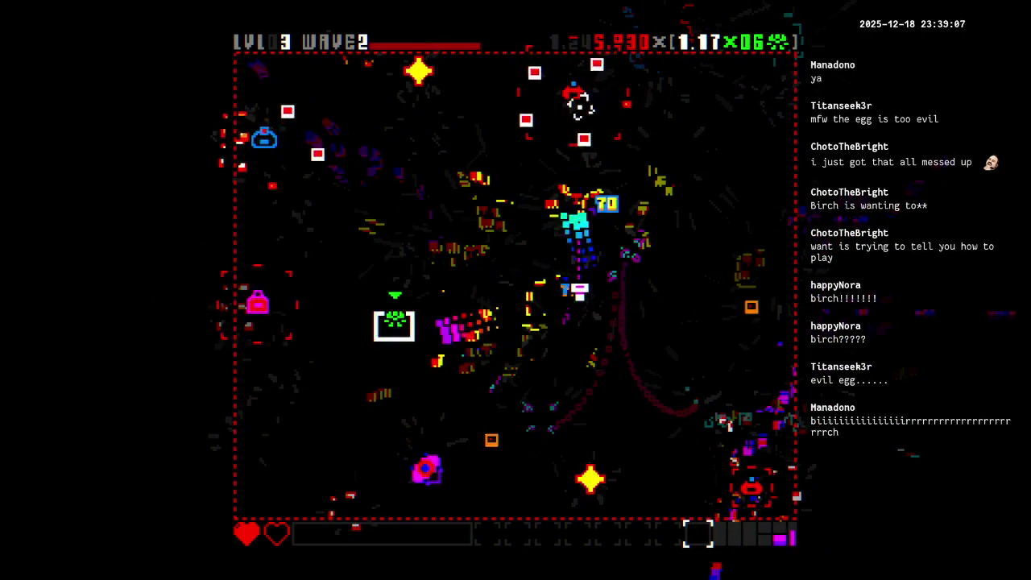
key("s")
key("w")
key("d")
key("s")
Finish off the wave 3 enemies, earning +RANGE at 14,630 points, and continue past the results.
key("d")
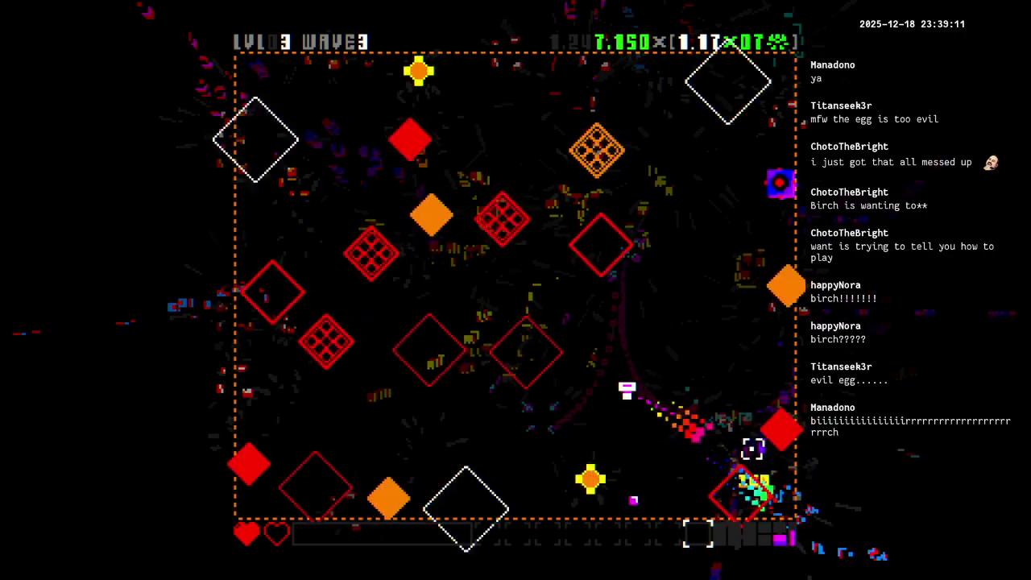
key("s")
key("w")
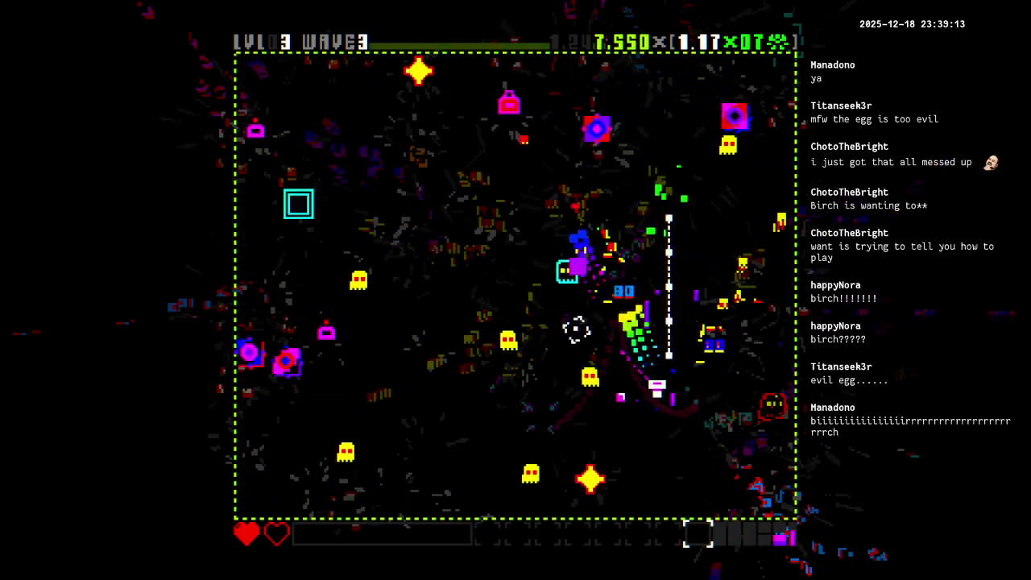
key("a")
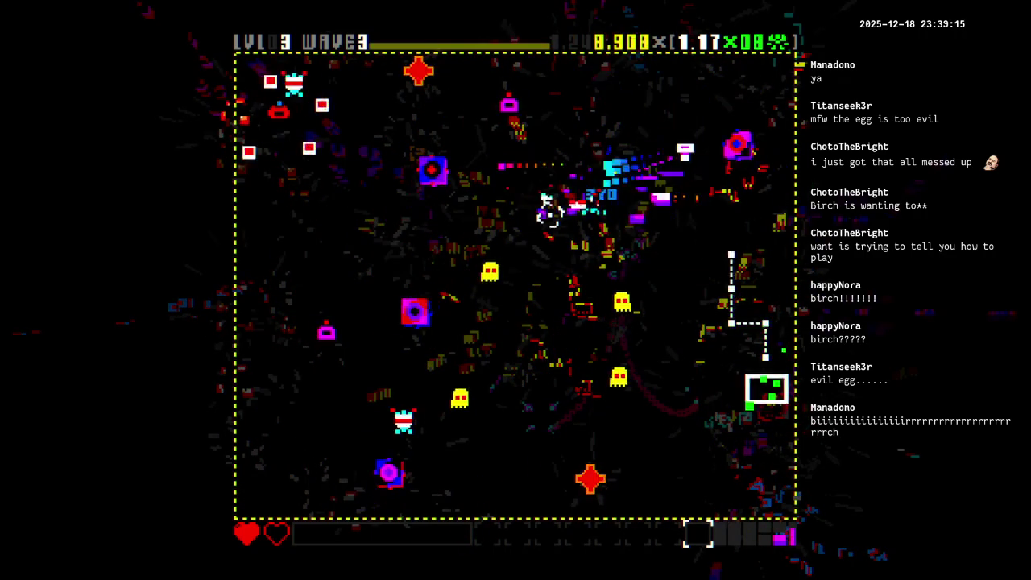
key("s")
key("s")
key("a")
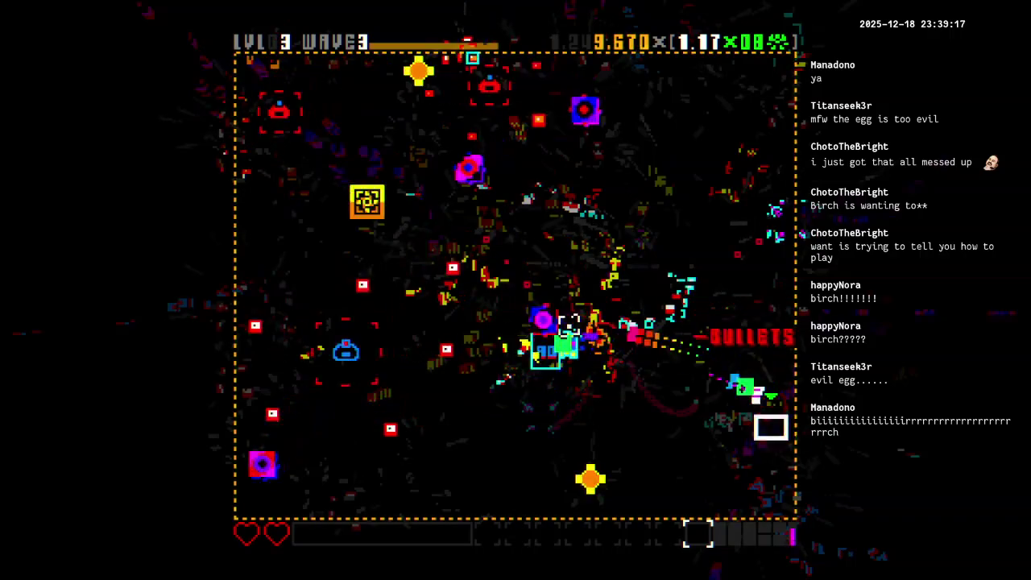
key("w")
key("a")
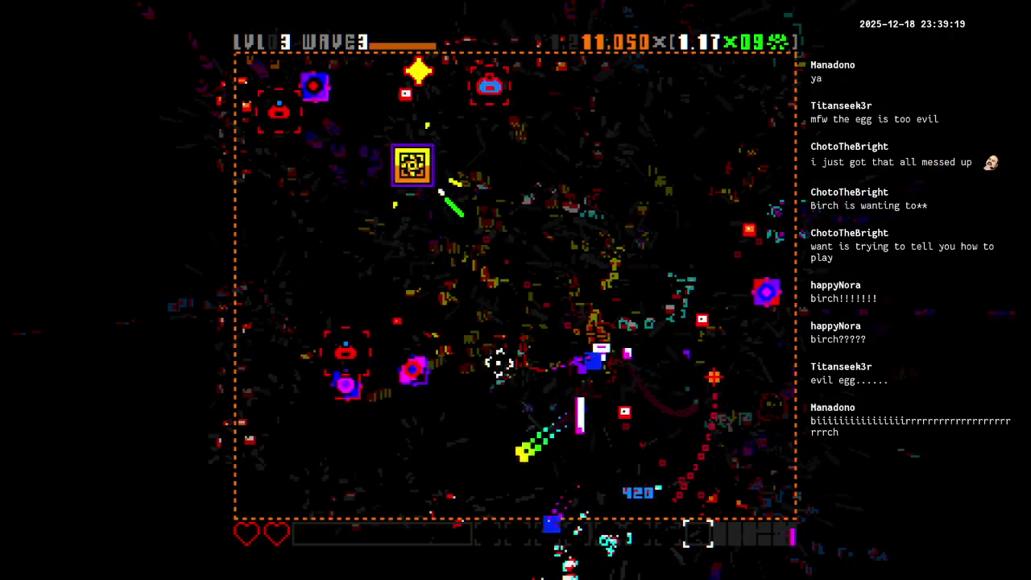
key("a")
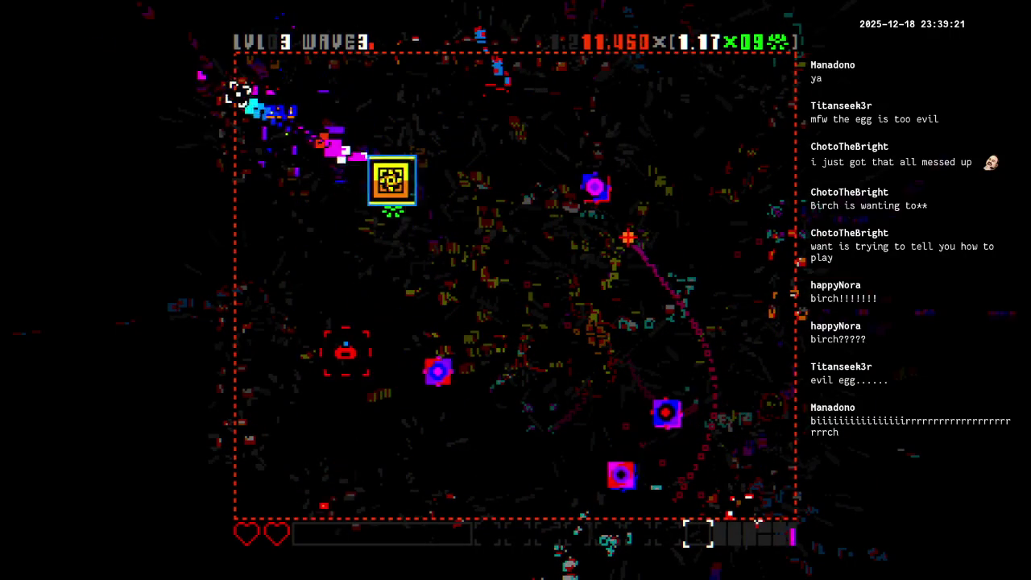
key("Tab")
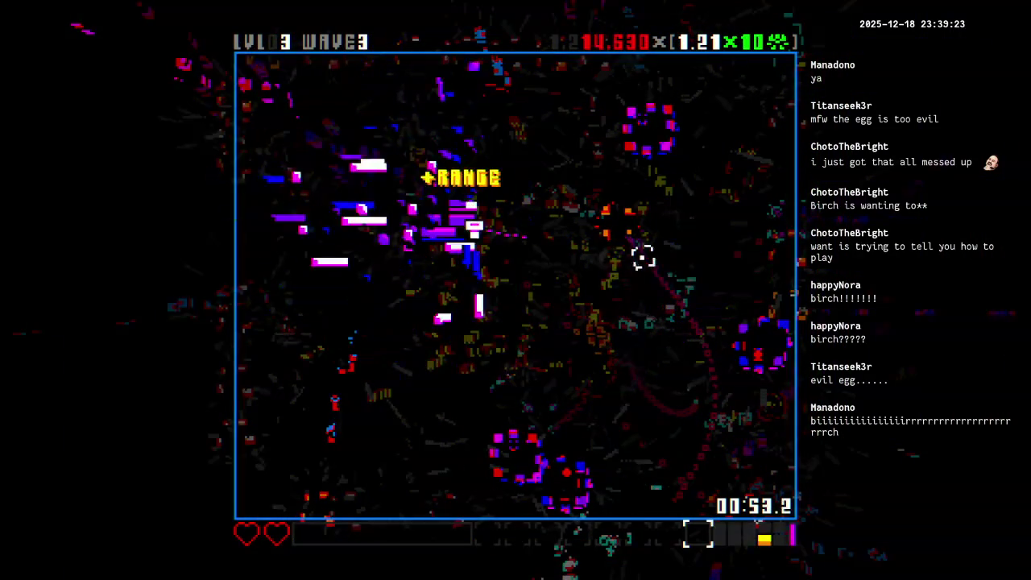
Finish level 3 by collecting the Executioner's Sword and move on into level 4.
key("a")
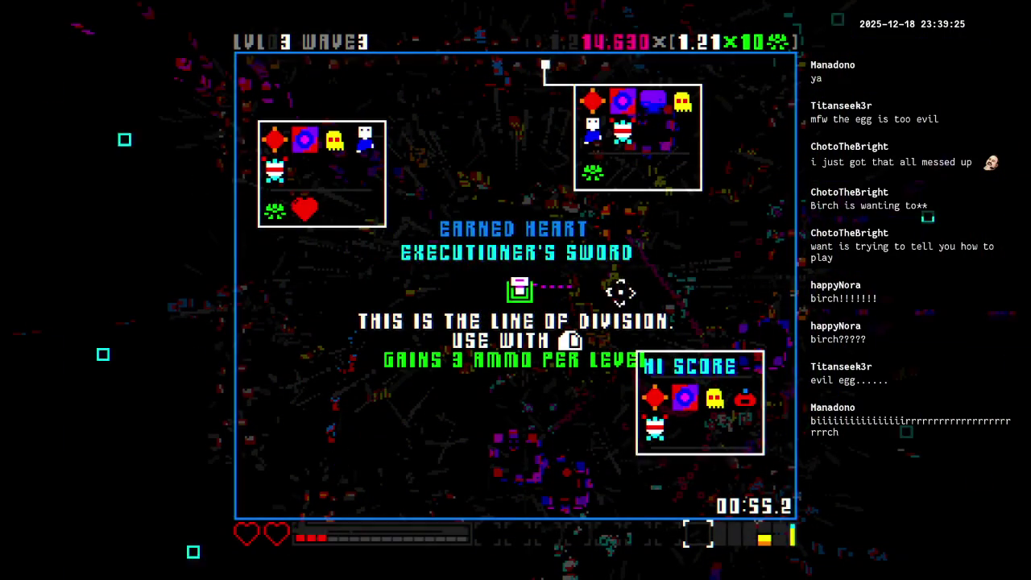
key("d")
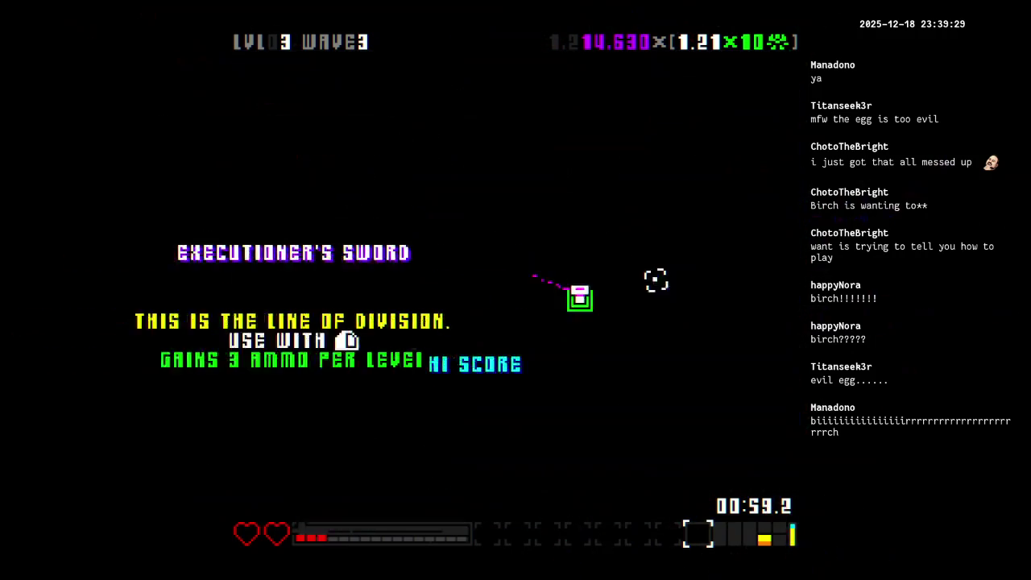
key("d")
Weave the ship around while firing through level 4's first and second waves.
key("d")
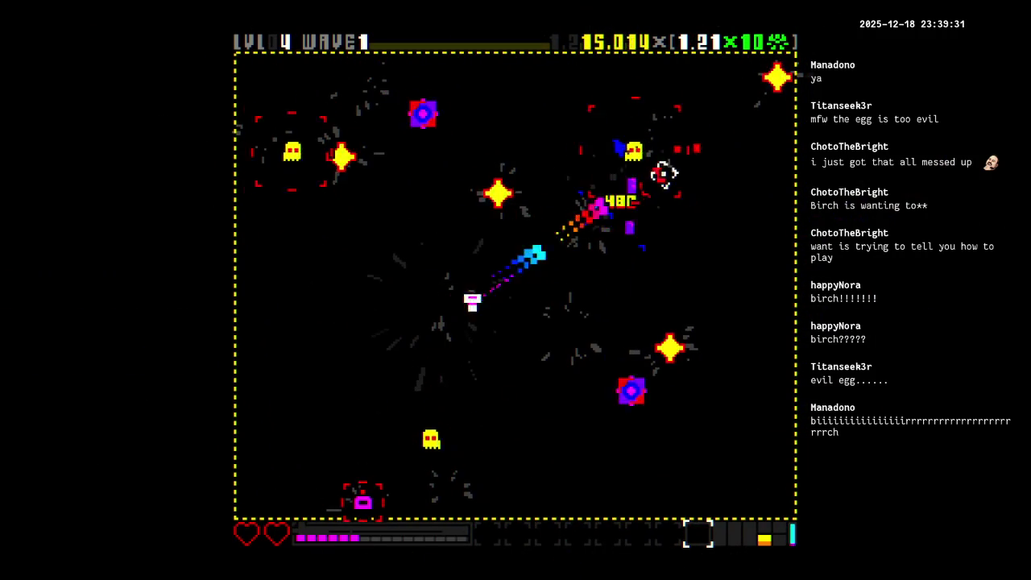
key("s")
key("d")
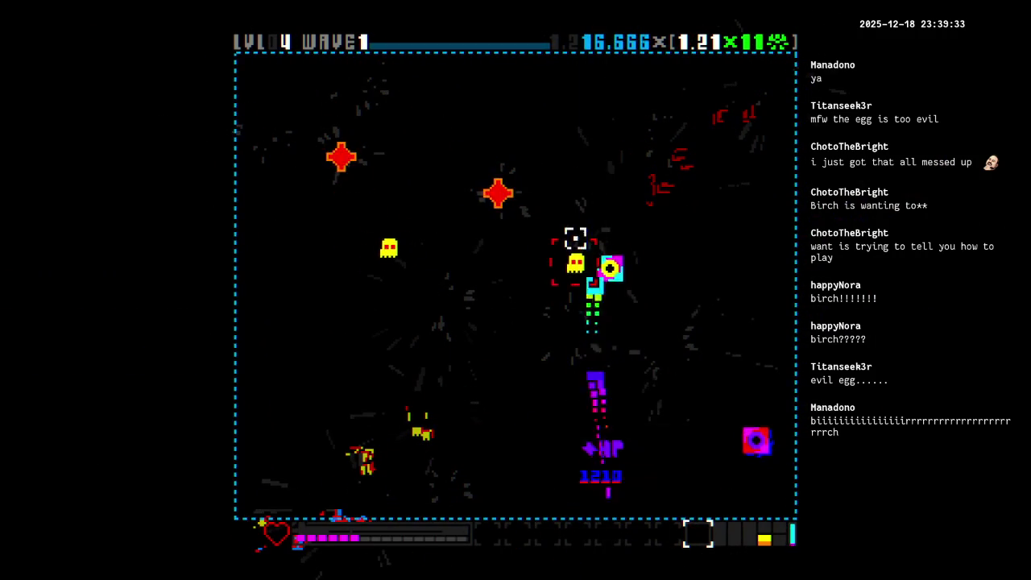
key("w")
key("a")
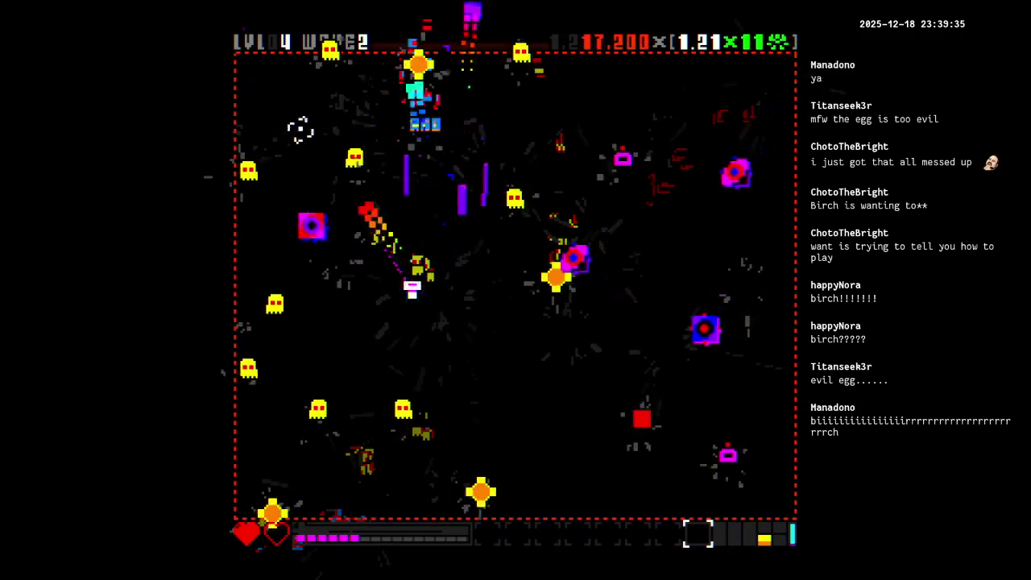
key("w")
key("a")
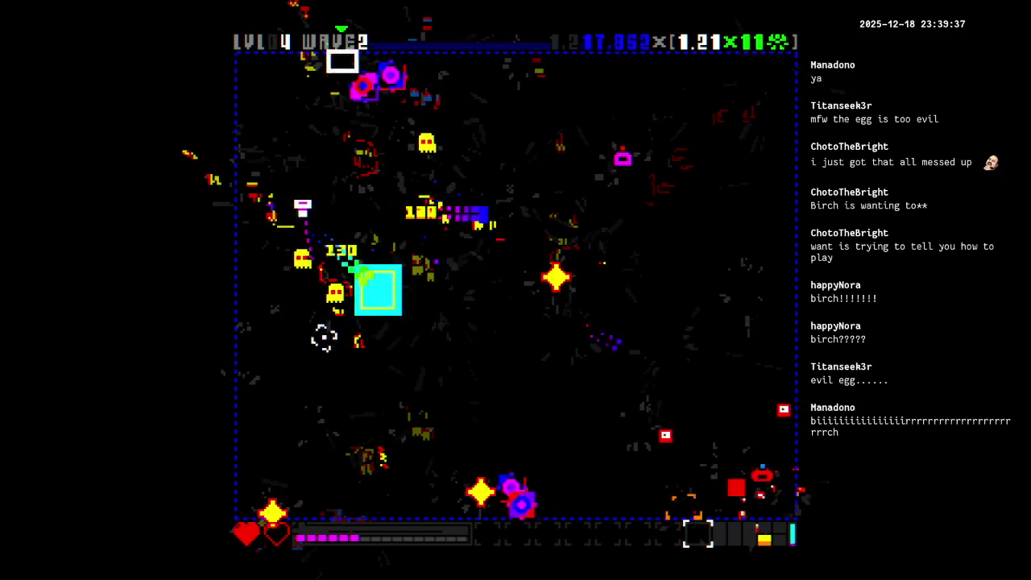
key("d")
key("w")
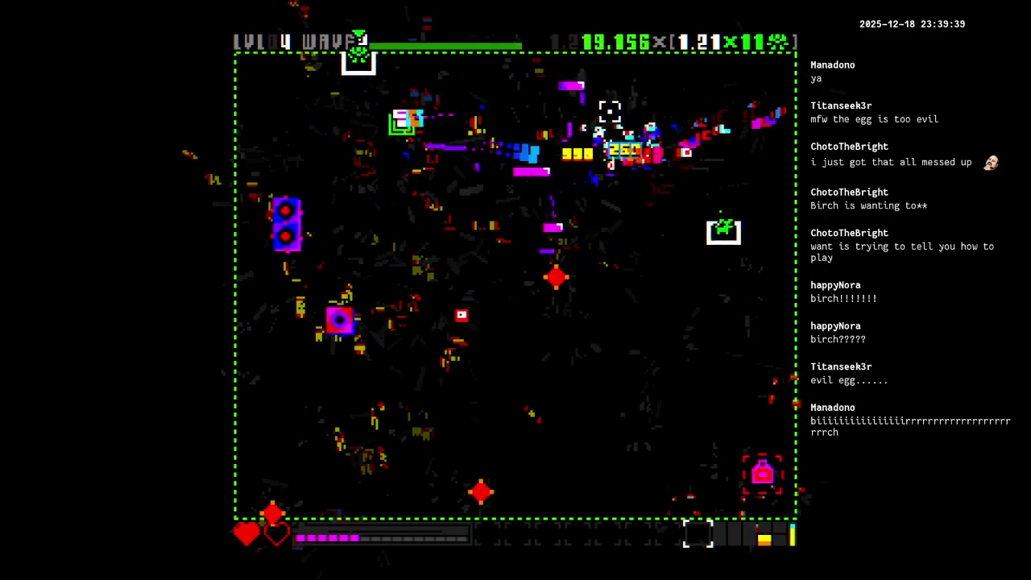
key("a")
key("s")
key("d")
key("s")
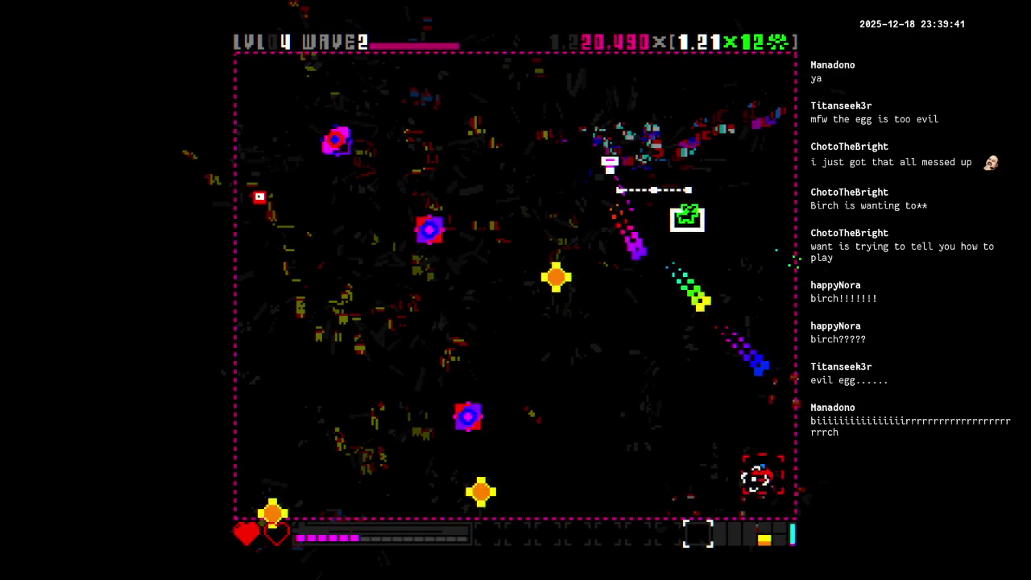
key("w")
key("d")
Clear level 4's last wave, then collect the upgrade and the artefact.
key("a")
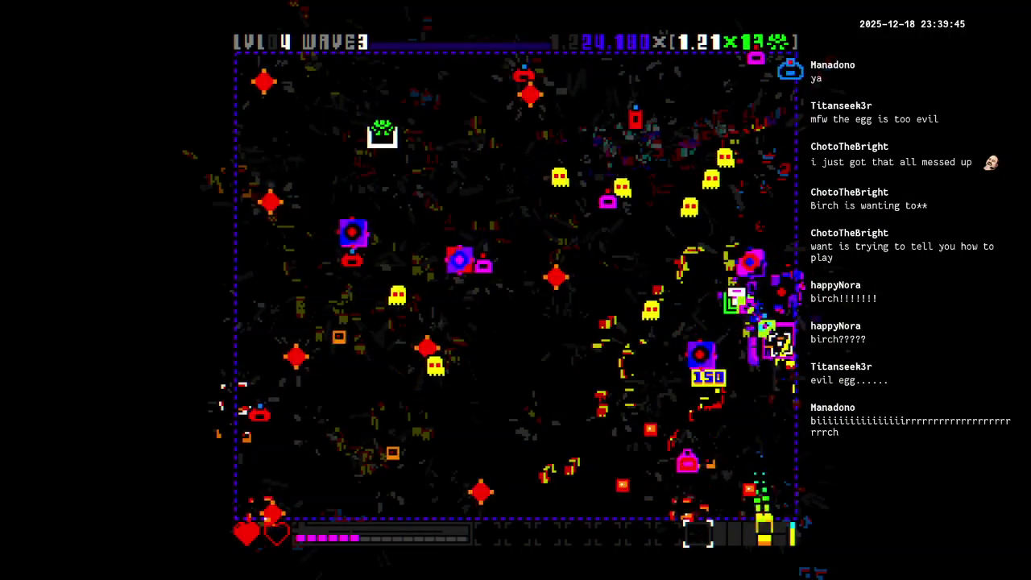
key("s")
key("a")
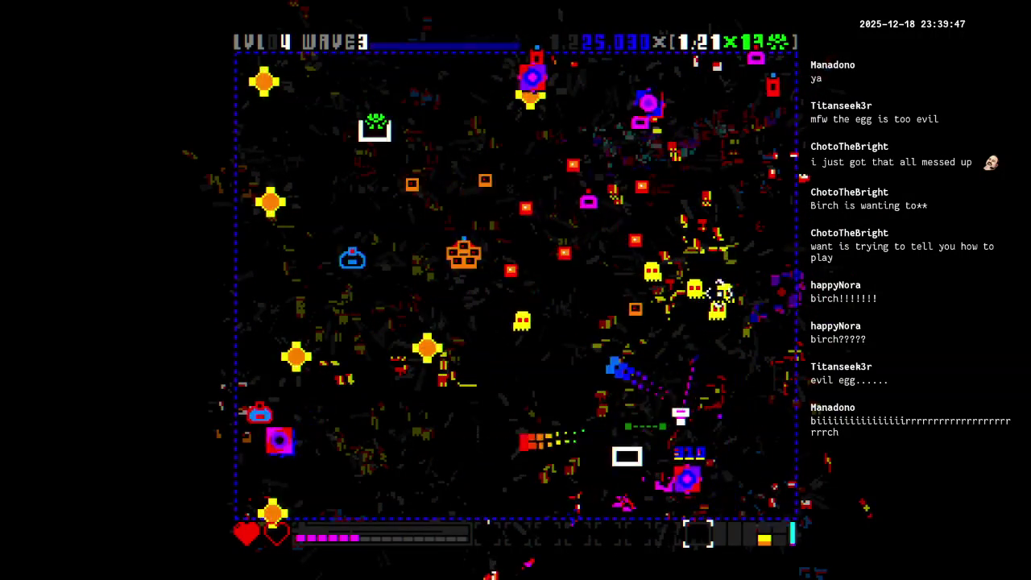
key("w")
key("a")
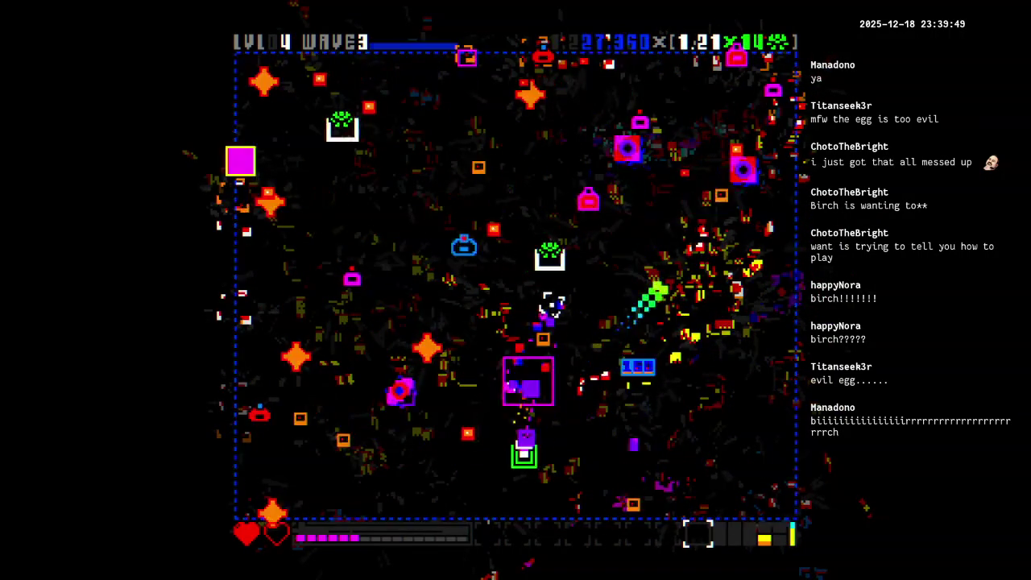
key("w")
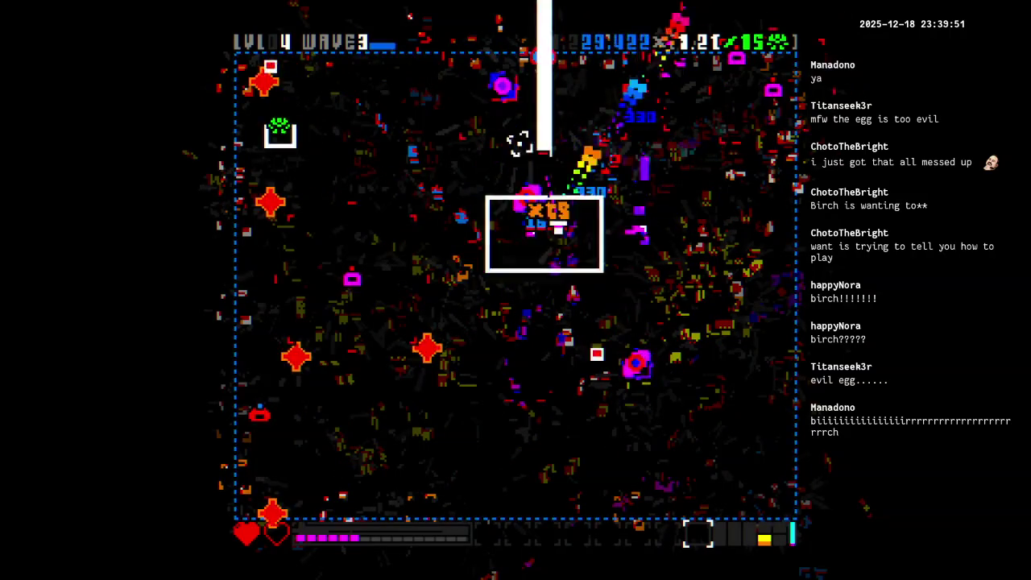
key("a")
key("s")
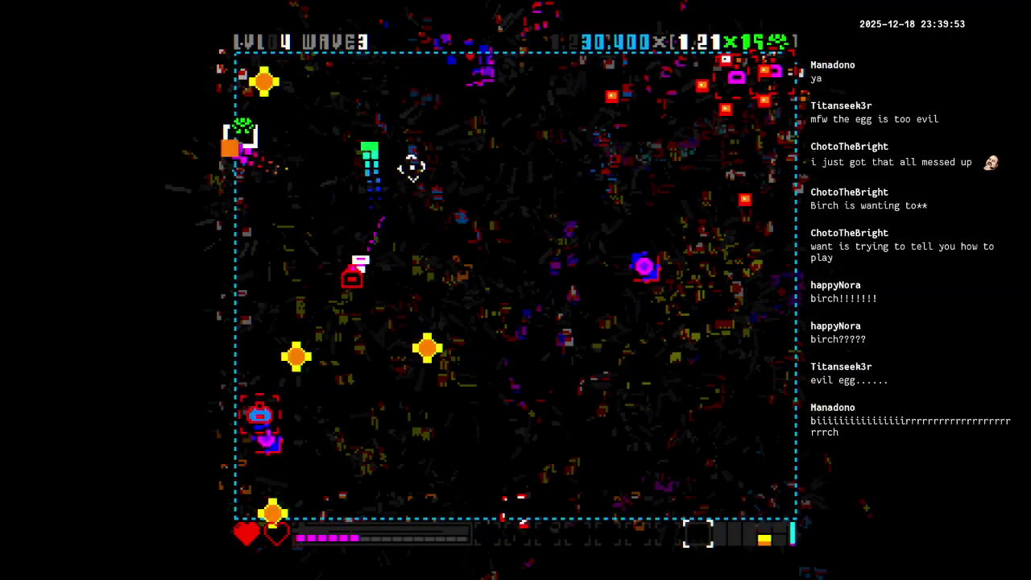
key("w")
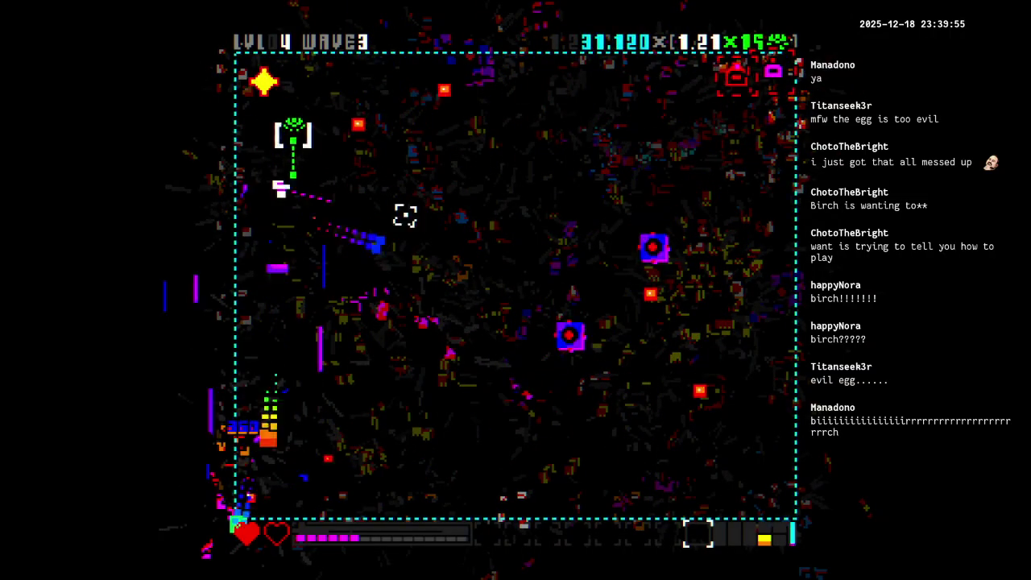
key("d")
key("s")
key("s")
key("a")
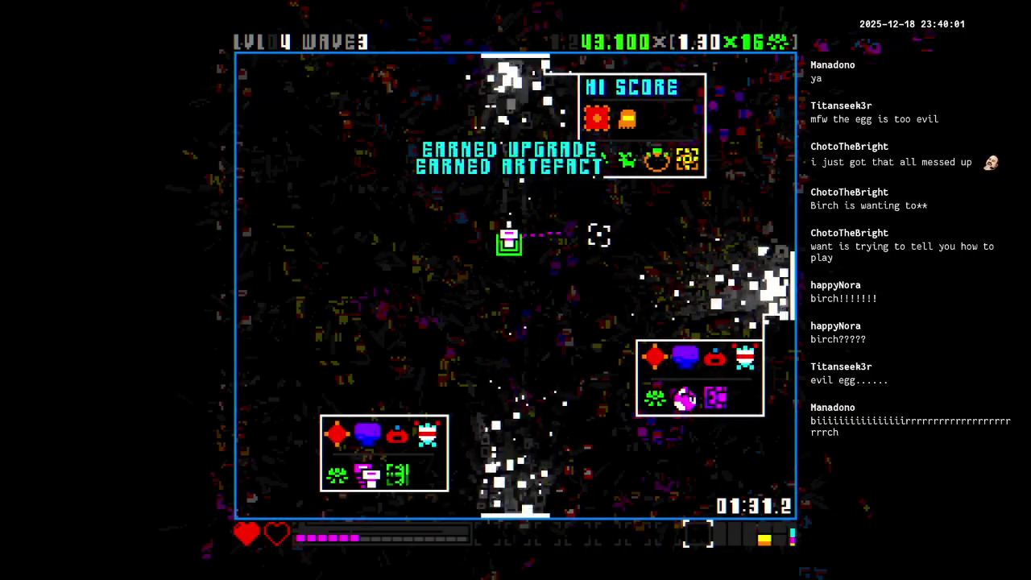
key("w")
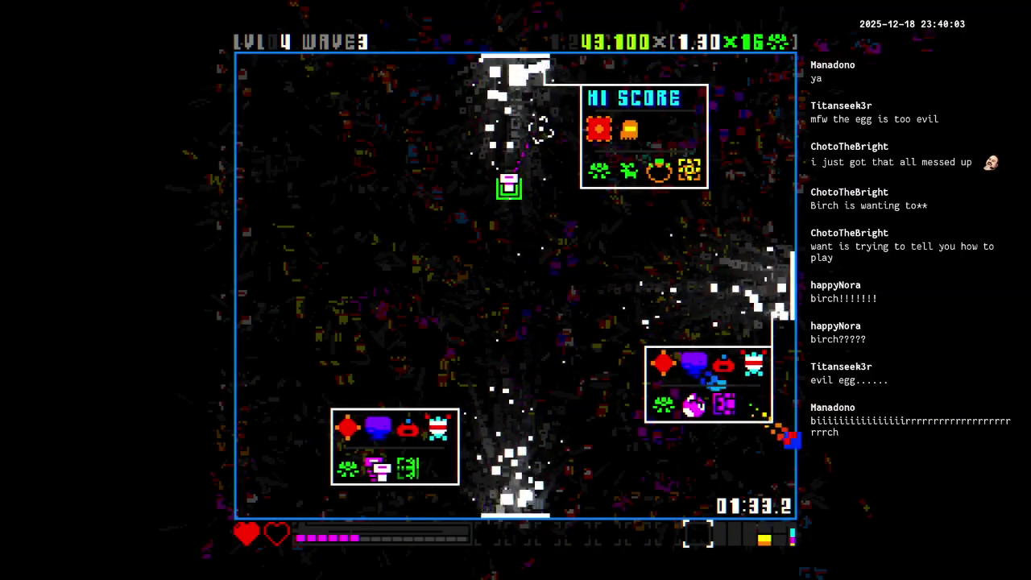
Dodge and fire through level 5's waves, earning the Ring of Dispersal and reaching level 6.
key("w")
key("d")
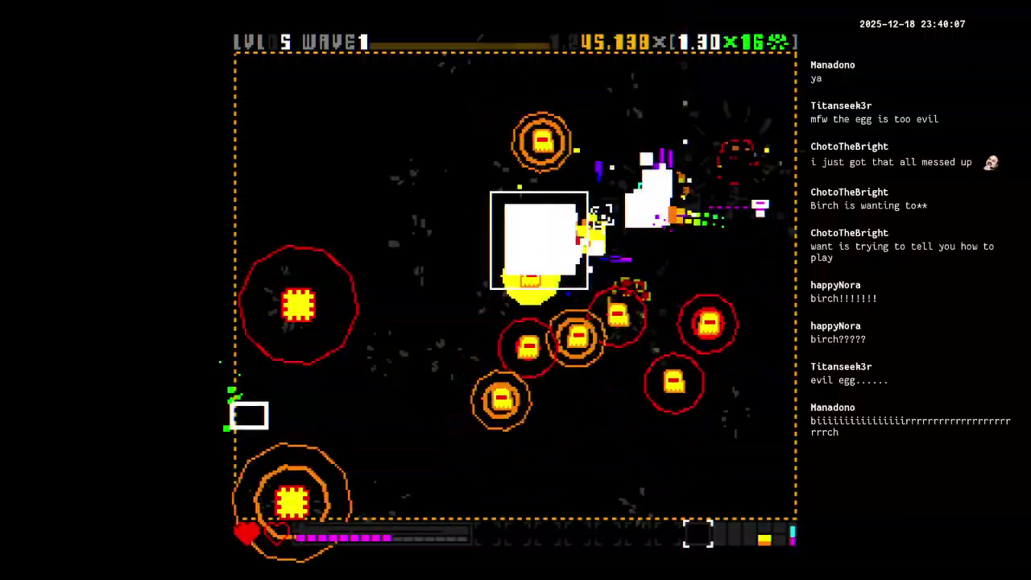
key("a")
key("s")
key("s")
key("d")
key("w")
key("d")
key("s")
key("d")
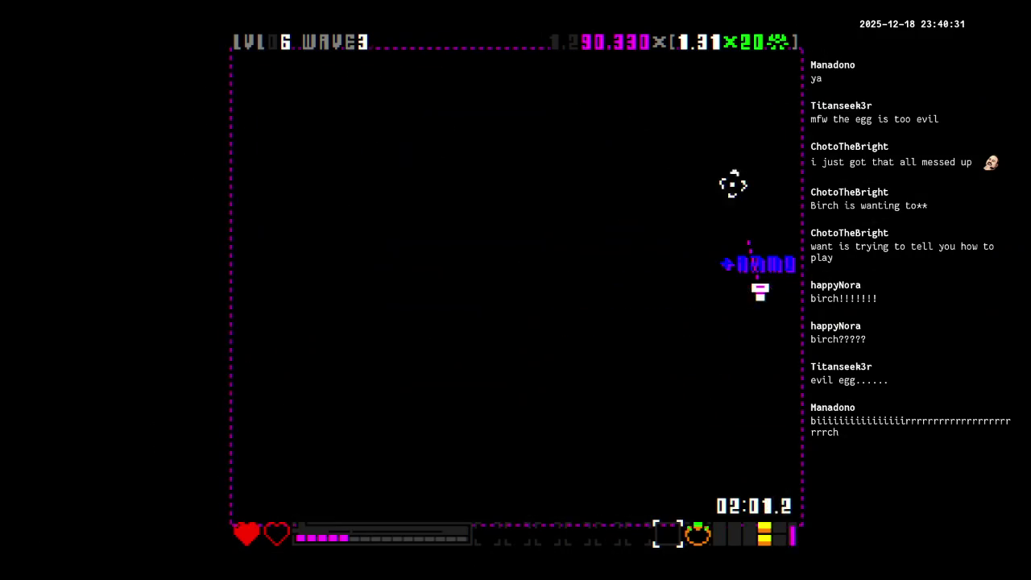
Keep dodging and firing through level 6 until wave 3, with the score at 116,138.
key("s")
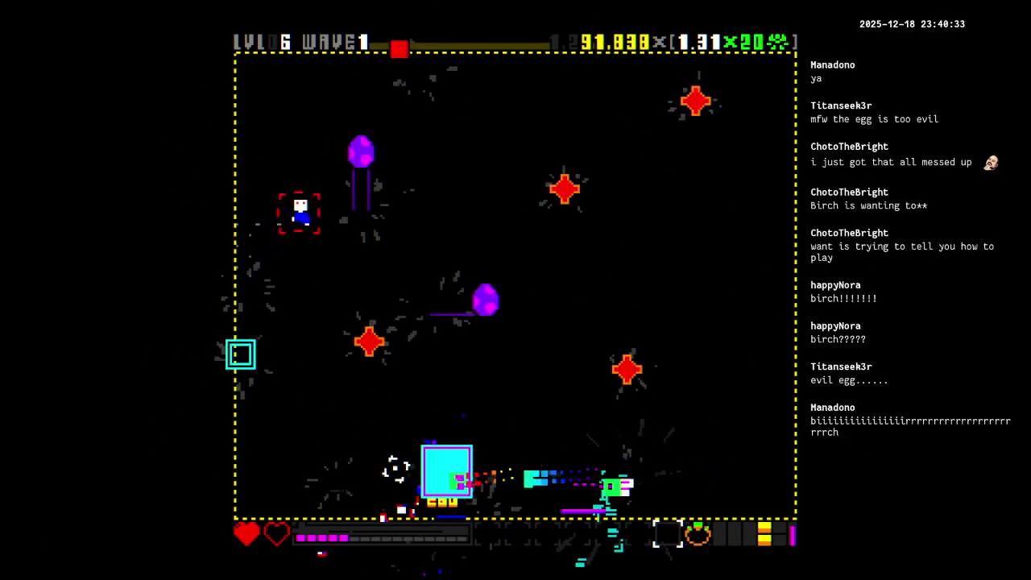
key("w")
key("a")
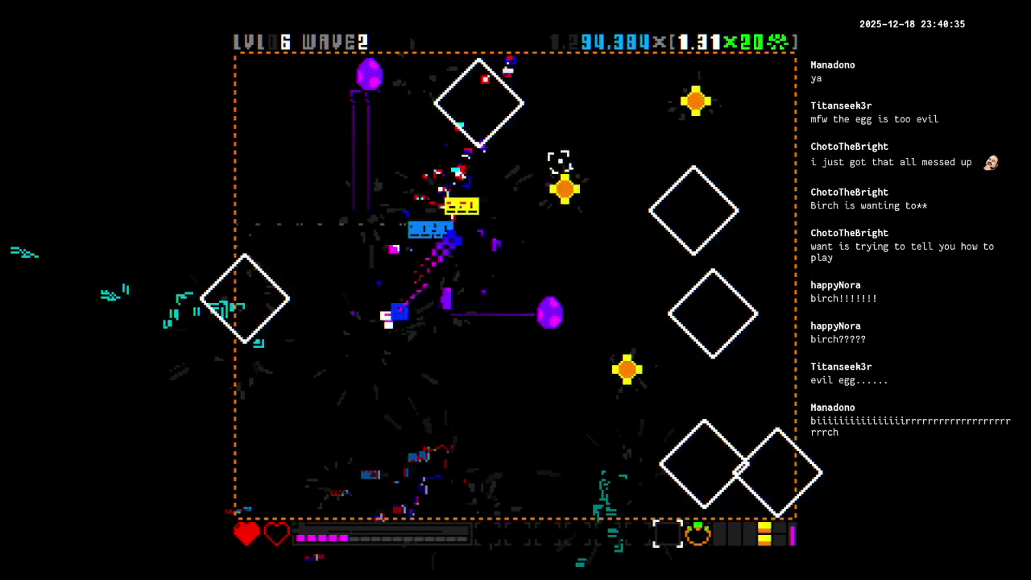
key("w")
key("d")
key("s")
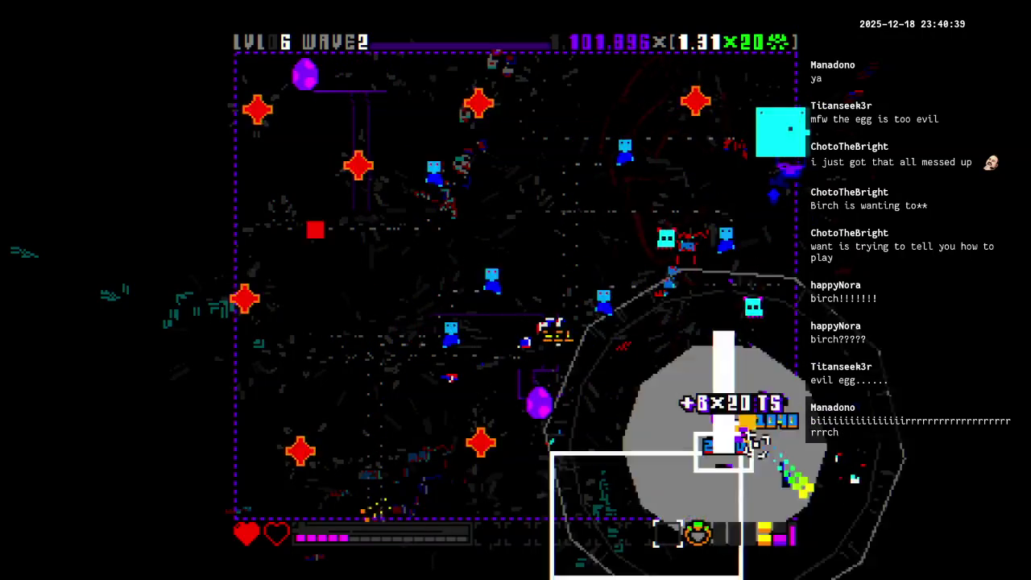
key("a")
key("a")
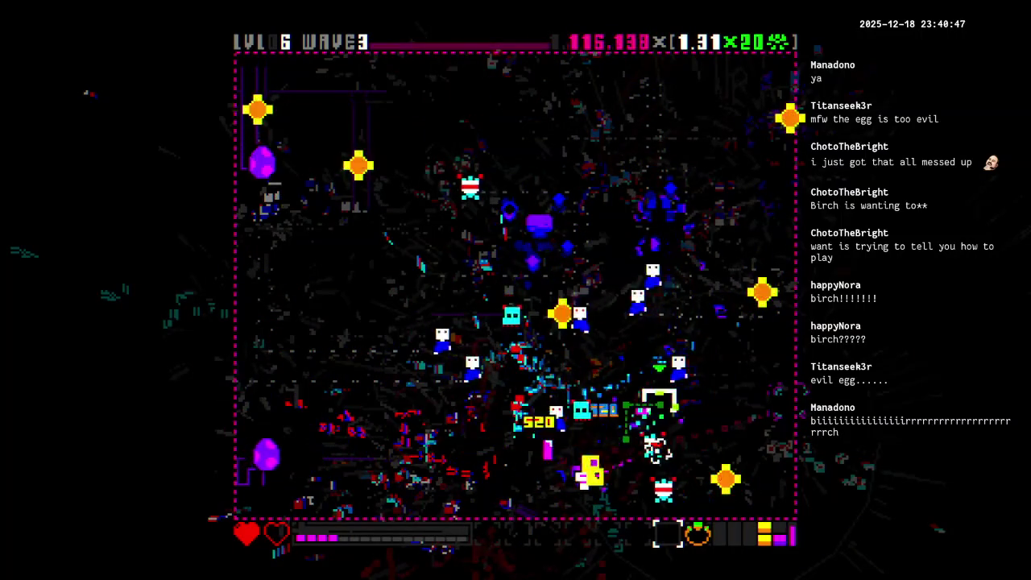
key("a")
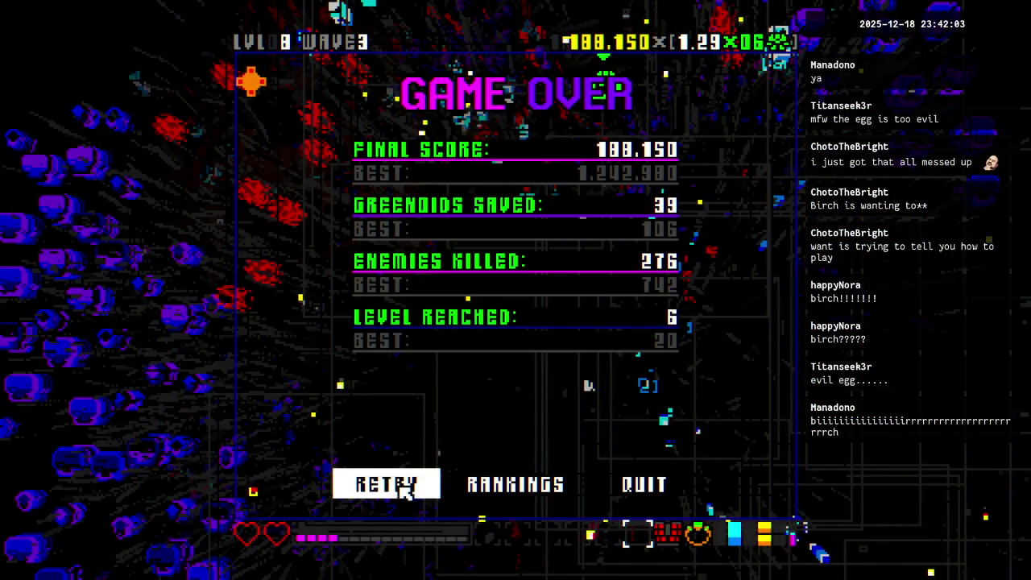
Start a new run after game over, dismiss the tally, and fight into level 2's second wave.
left_click(386, 483)
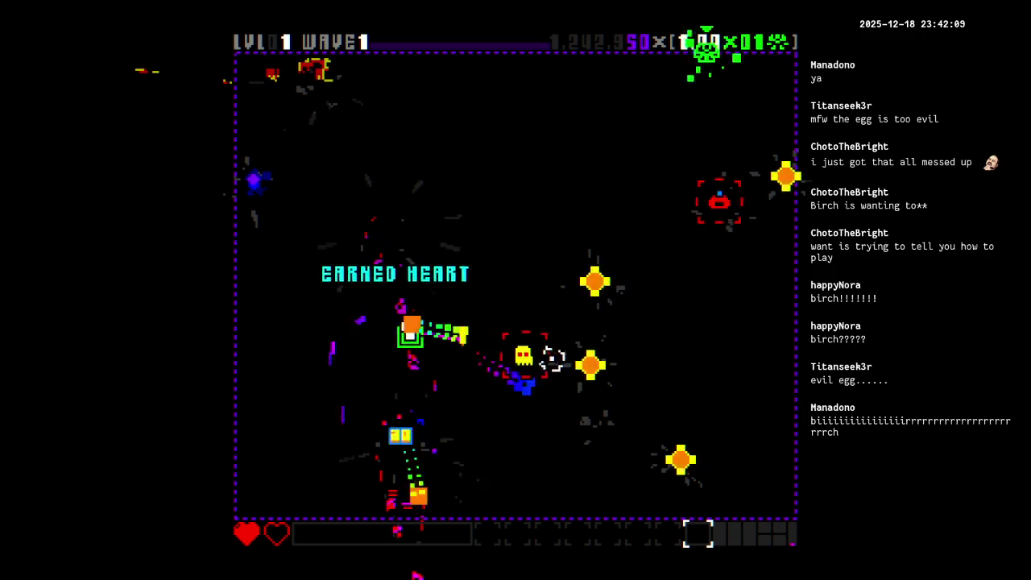
left_click(587, 257)
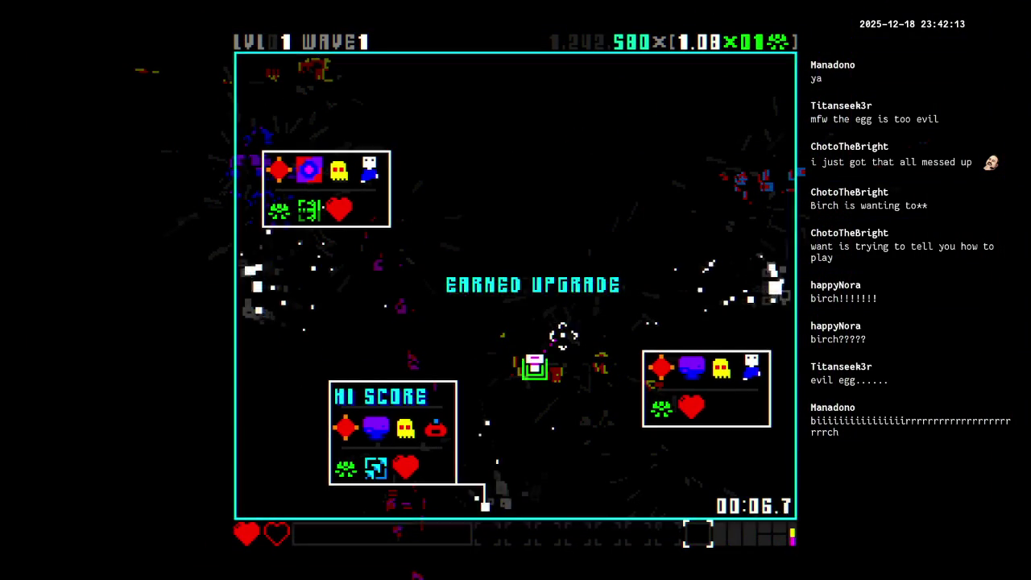
key("a")
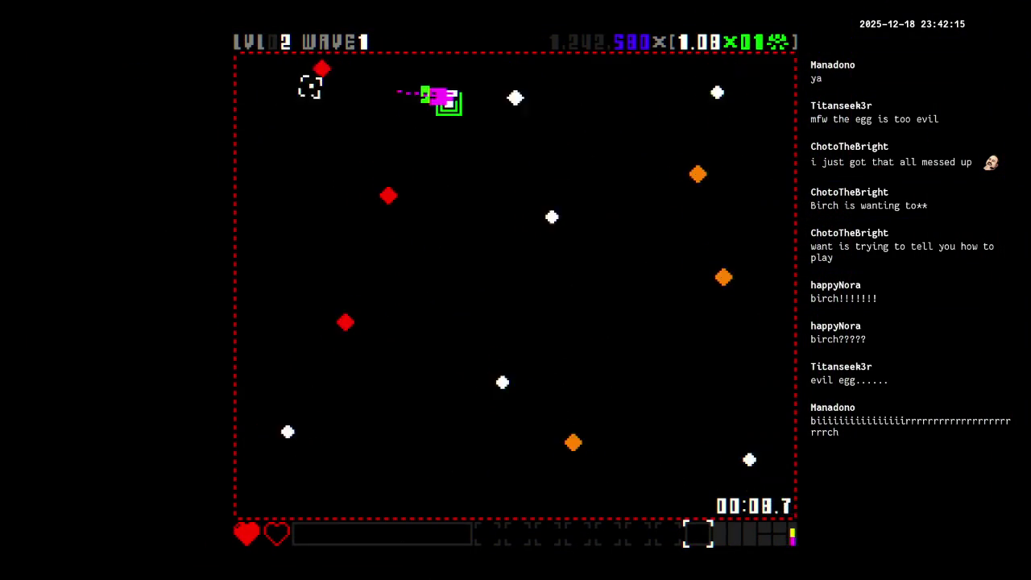
key("s")
key("d")
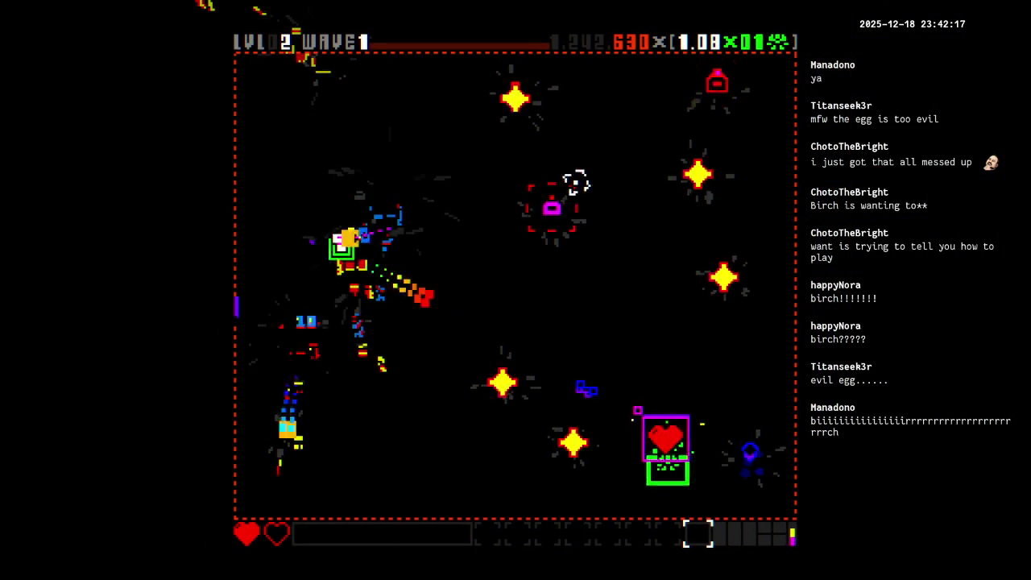
key("s")
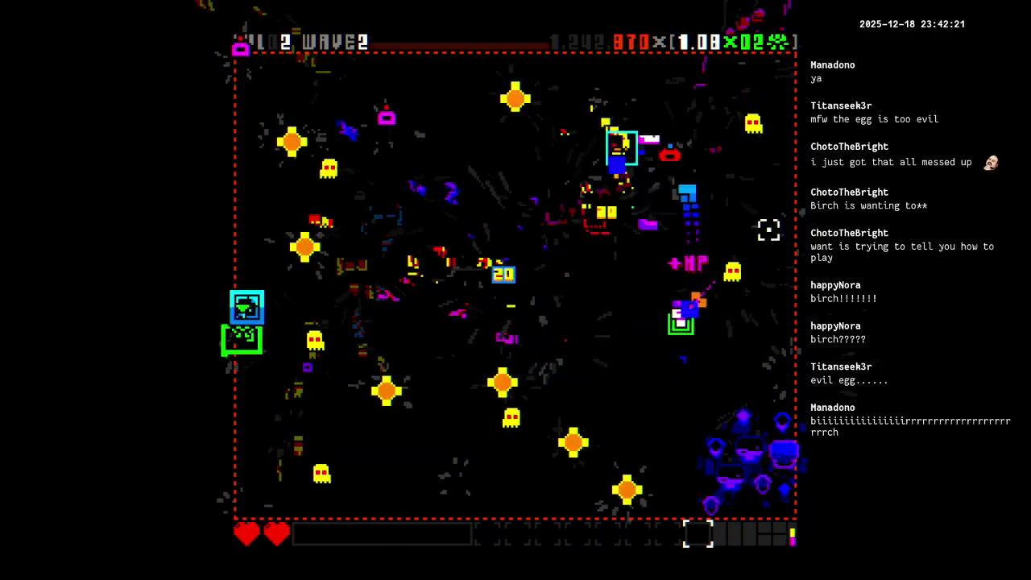
Clear level 2, collect the loot from the results, and exit to level 3.
key("a")
key("a")
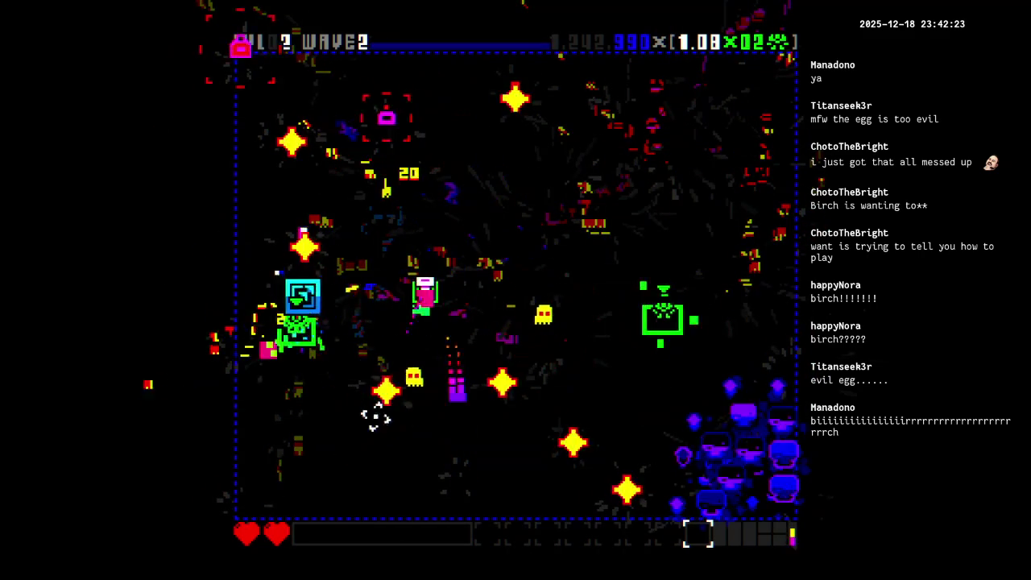
key("d")
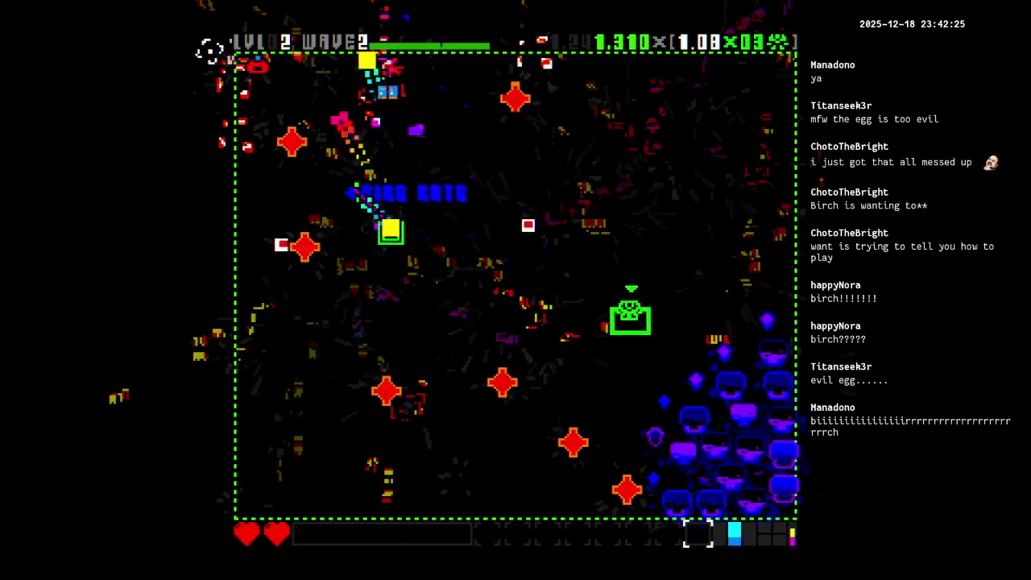
key("Tab")
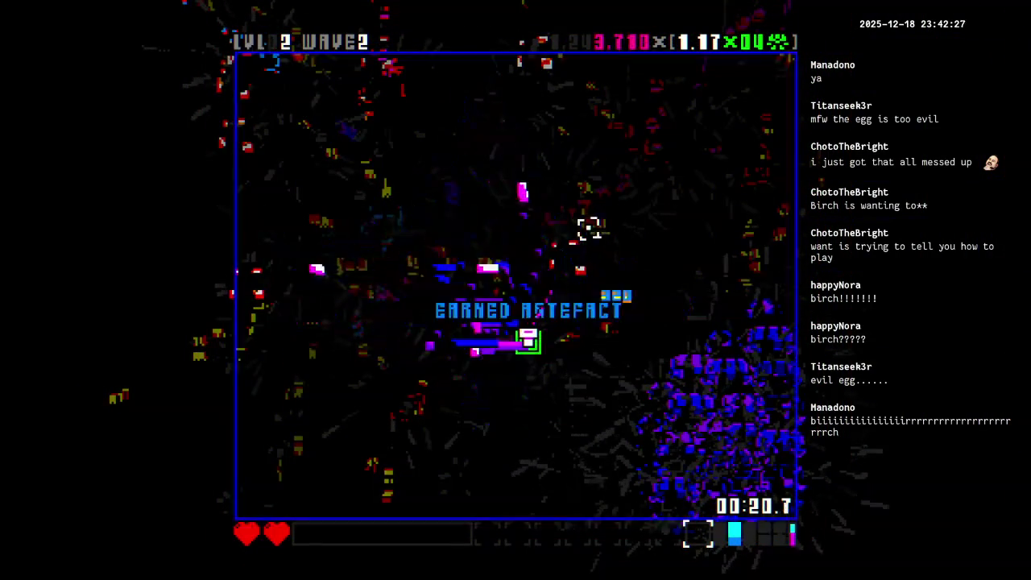
key("s")
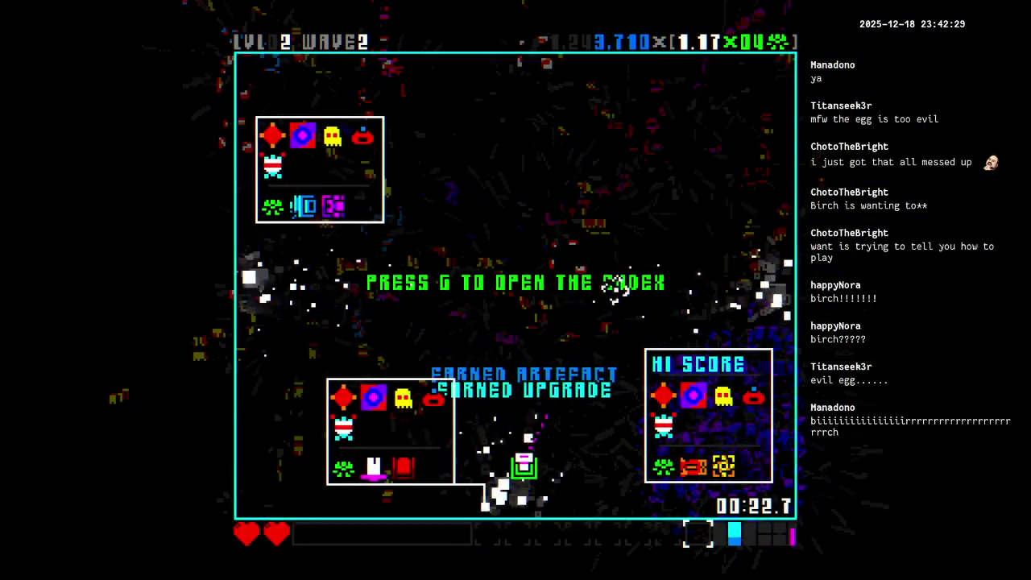
mouse_move(414, 260)
left_mouse_down()
mouse_move(682, 221)
mouse_move(676, 322)
mouse_move(480, 362)
mouse_move(631, 196)
mouse_move(727, 116)
mouse_move(569, 193)
mouse_move(481, 88)
mouse_move(462, 166)
mouse_move(502, 137)
mouse_move(444, 191)
mouse_move(252, 444)
mouse_move(249, 219)
mouse_move(364, 218)
mouse_move(523, 403)
mouse_move(412, 482)
mouse_move(311, 476)
mouse_move(631, 405)
mouse_move(690, 299)
mouse_move(646, 265)
mouse_move(789, 285)
mouse_move(640, 201)
mouse_move(778, 279)
mouse_move(779, 341)
mouse_move(416, 133)
mouse_move(543, 269)
mouse_move(606, 231)
mouse_move(269, 211)
mouse_move(249, 196)
mouse_move(428, 294)
mouse_move(385, 342)
mouse_move(476, 329)
mouse_move(526, 272)
mouse_move(485, 237)
mouse_move(516, 180)
mouse_move(364, 237)
mouse_move(520, 237)
mouse_move(559, 350)
mouse_move(490, 431)
mouse_move(623, 421)
mouse_move(553, 281)
mouse_move(760, 322)
mouse_move(715, 388)
mouse_move(651, 301)
mouse_move(651, 313)
mouse_move(630, 297)
left_mouse_up()
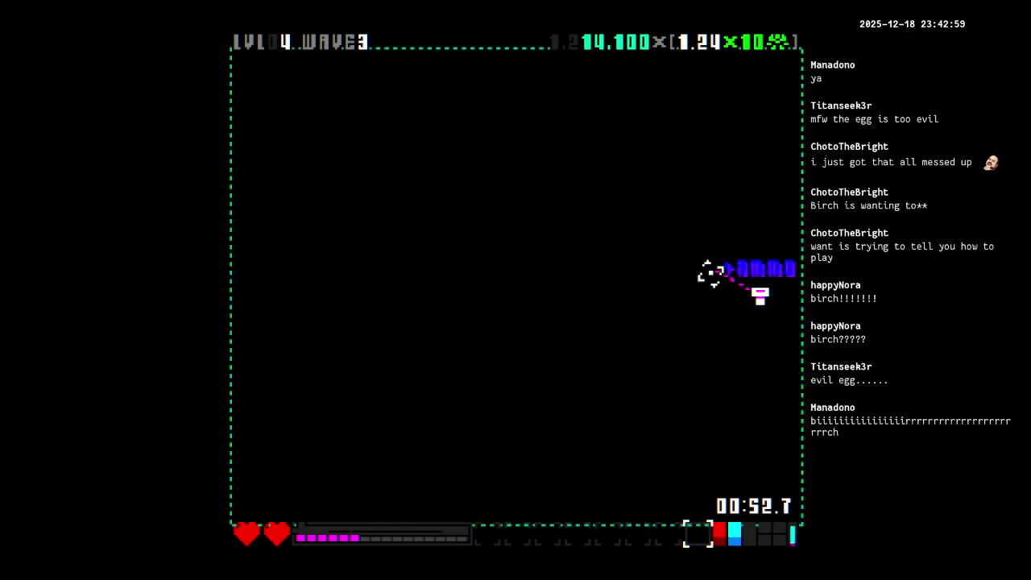
Aim fire at the enemies through levels 3–5, reaching level 6 with 93,662 points.
mouse_move(790, 145)
left_mouse_down()
mouse_move(794, 115)
mouse_move(662, 69)
mouse_move(551, 88)
mouse_move(306, 293)
mouse_move(315, 399)
mouse_move(460, 437)
mouse_move(598, 349)
mouse_move(652, 453)
mouse_move(672, 458)
mouse_move(322, 352)
mouse_move(288, 414)
mouse_move(290, 502)
mouse_move(425, 502)
mouse_move(517, 414)
mouse_move(539, 311)
mouse_move(508, 134)
mouse_move(518, 158)
mouse_move(285, 145)
mouse_move(716, 157)
mouse_move(647, 154)
mouse_move(776, 287)
mouse_move(782, 422)
mouse_move(650, 497)
mouse_move(627, 453)
mouse_move(412, 235)
mouse_move(403, 281)
mouse_move(418, 314)
mouse_move(420, 278)
mouse_move(520, 206)
mouse_move(494, 182)
mouse_move(562, 306)
mouse_move(562, 195)
left_mouse_up()
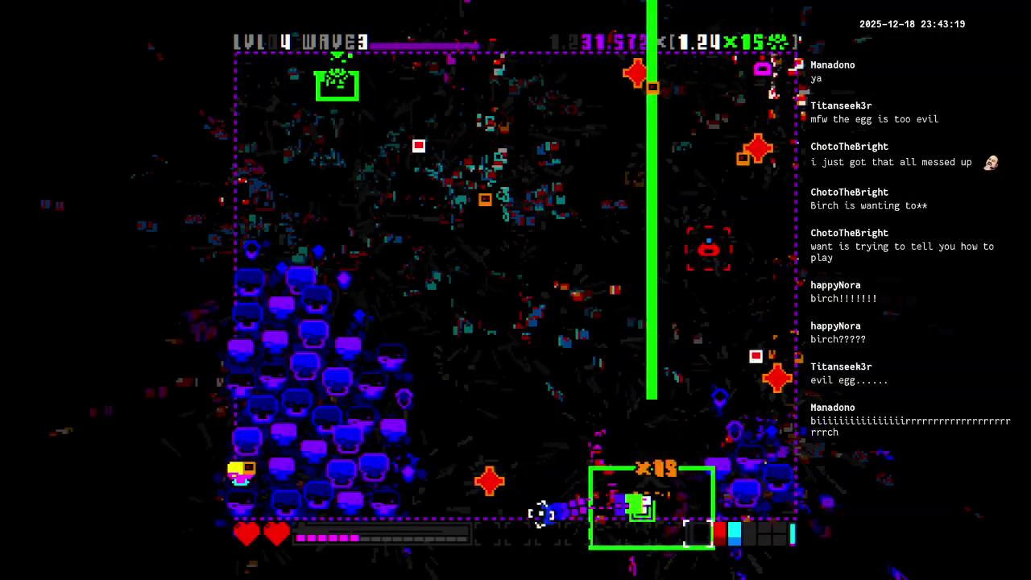
mouse_move(757, 58)
left_mouse_down()
mouse_move(759, 69)
mouse_move(645, 131)
mouse_move(653, 159)
mouse_move(713, 213)
left_mouse_up()
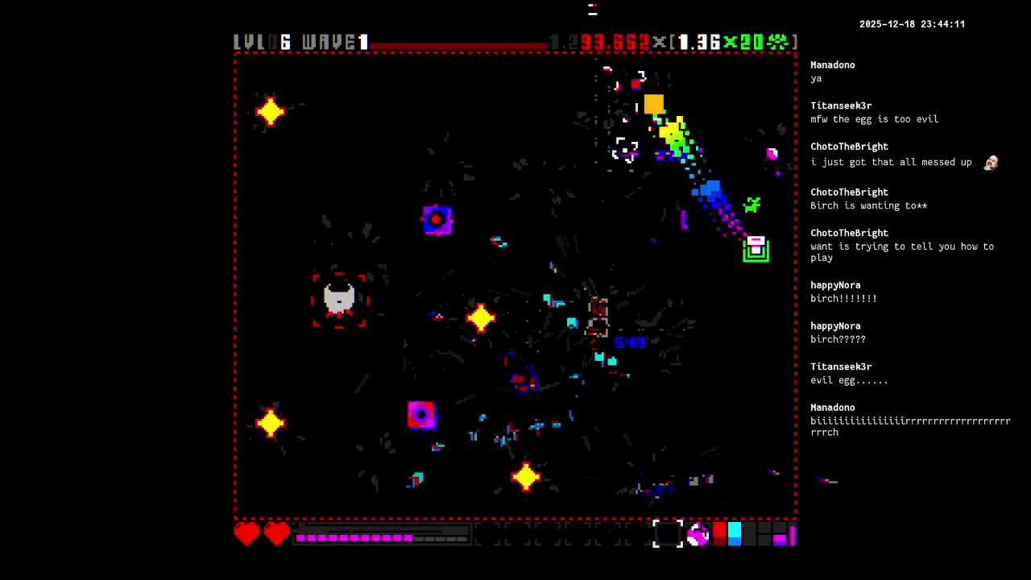
Dodge and fire through level 6's first two waves.
key("d")
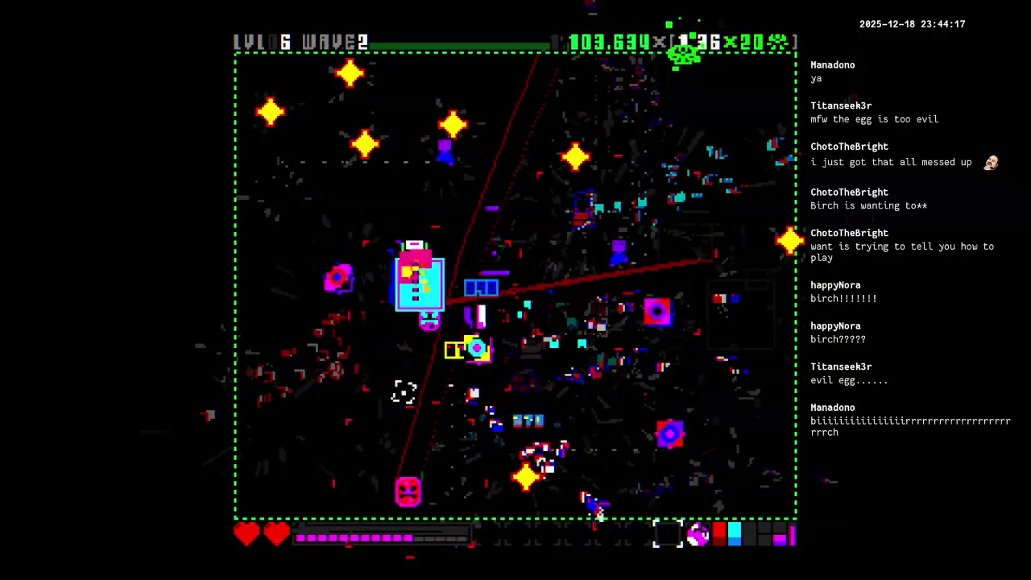
key("a")
key("w")
key("d")
key("s")
key("d")
key("w")
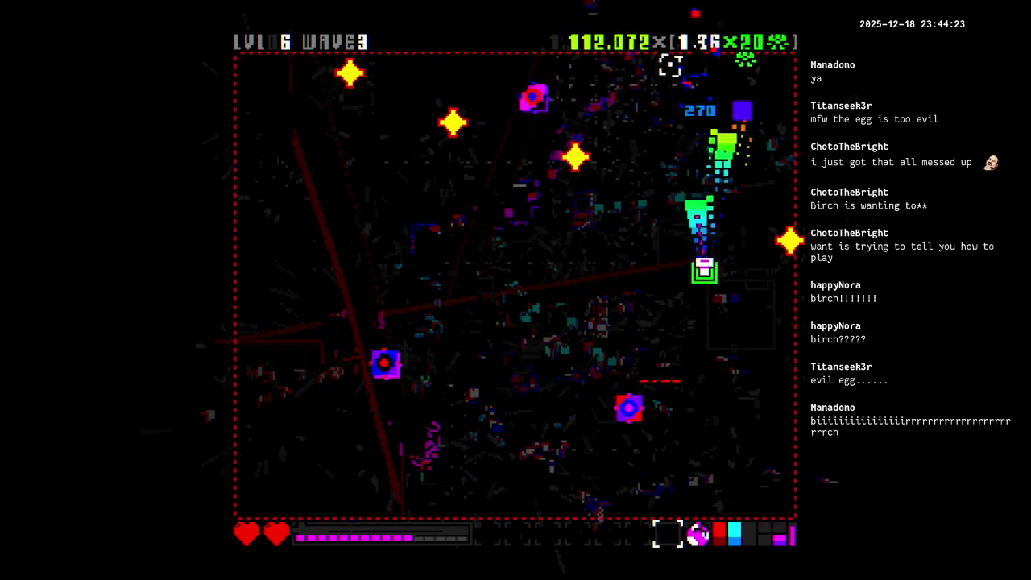
key("s")
key("s")
Clear level 6's third wave, gather the heart and artefact, and head for the exit.
key("a")
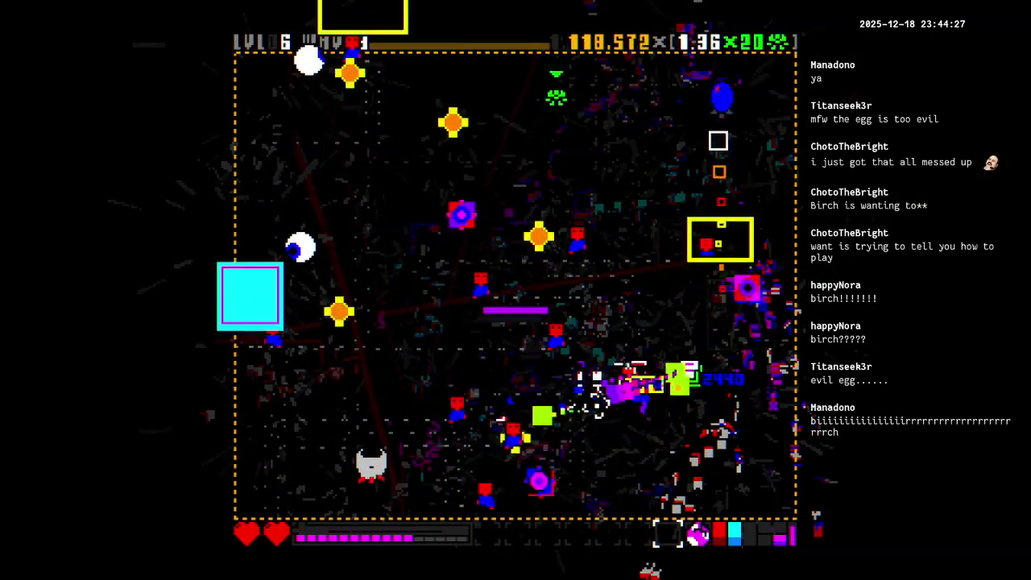
key("a")
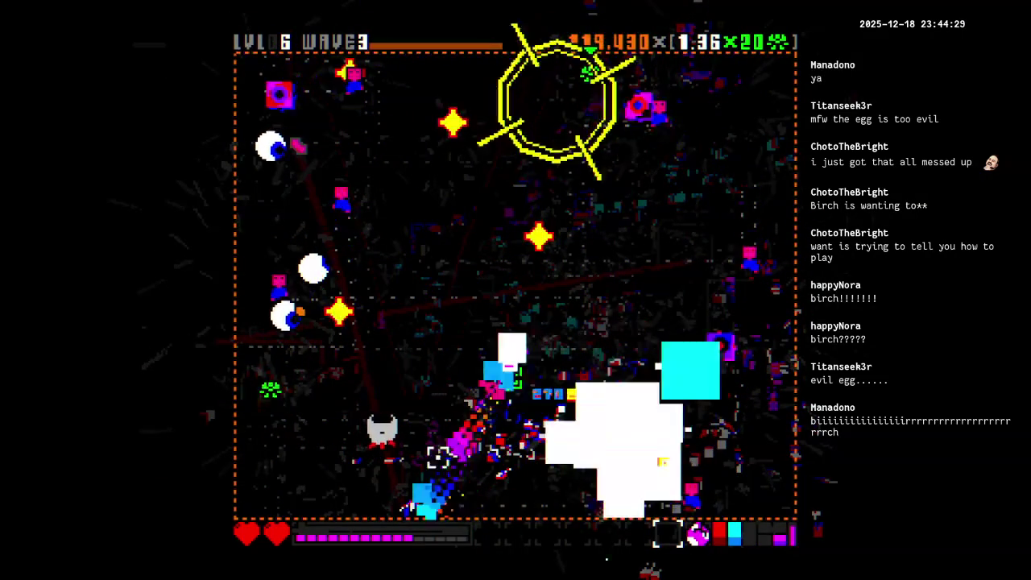
key("a")
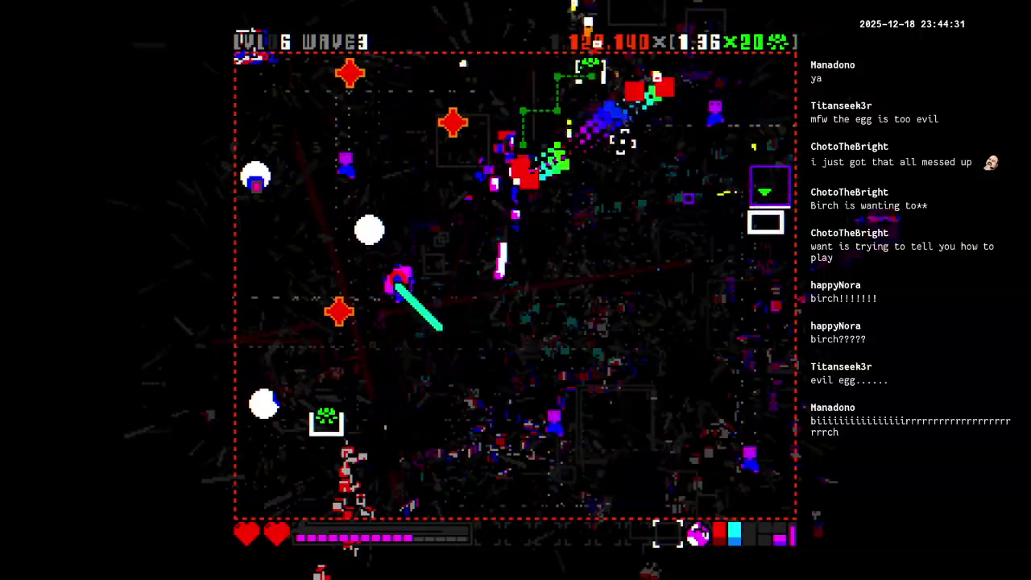
key("s")
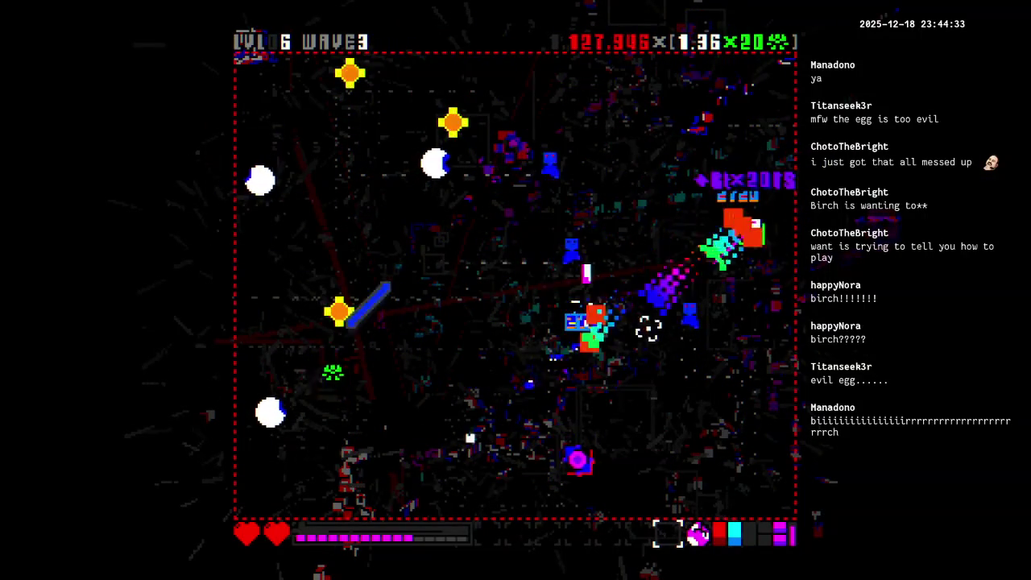
key("s")
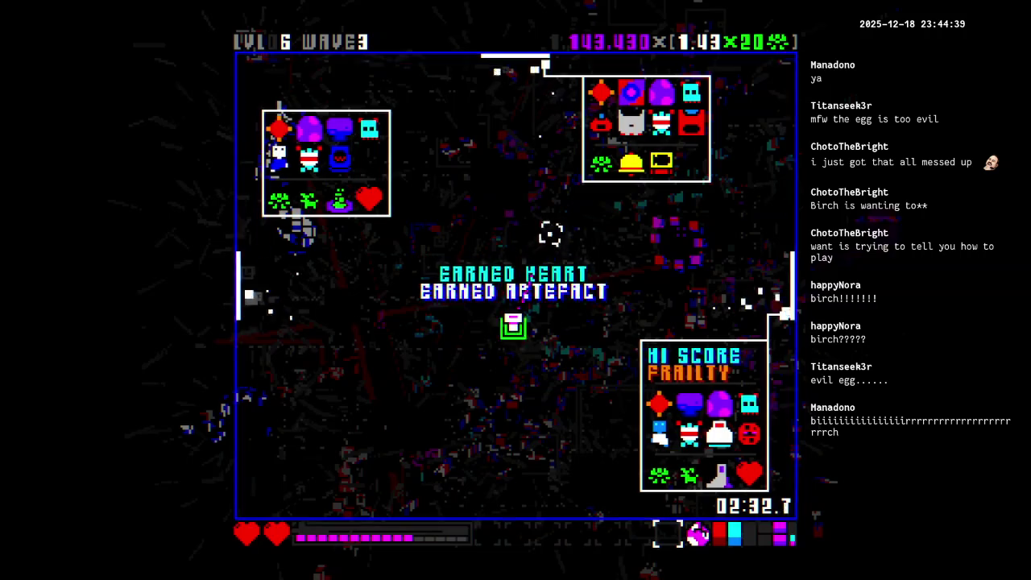
key("w")
key("d")
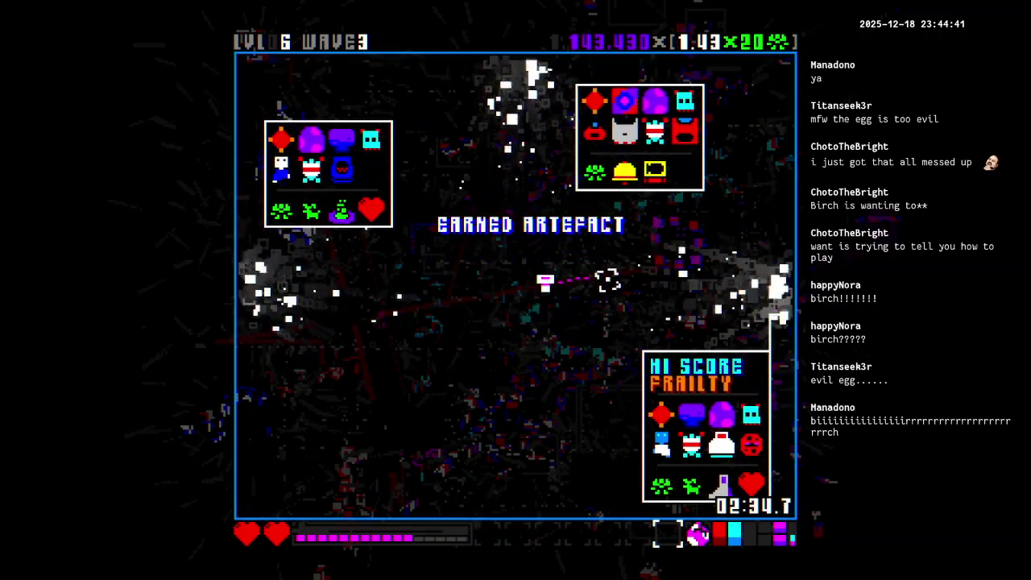
key("a")
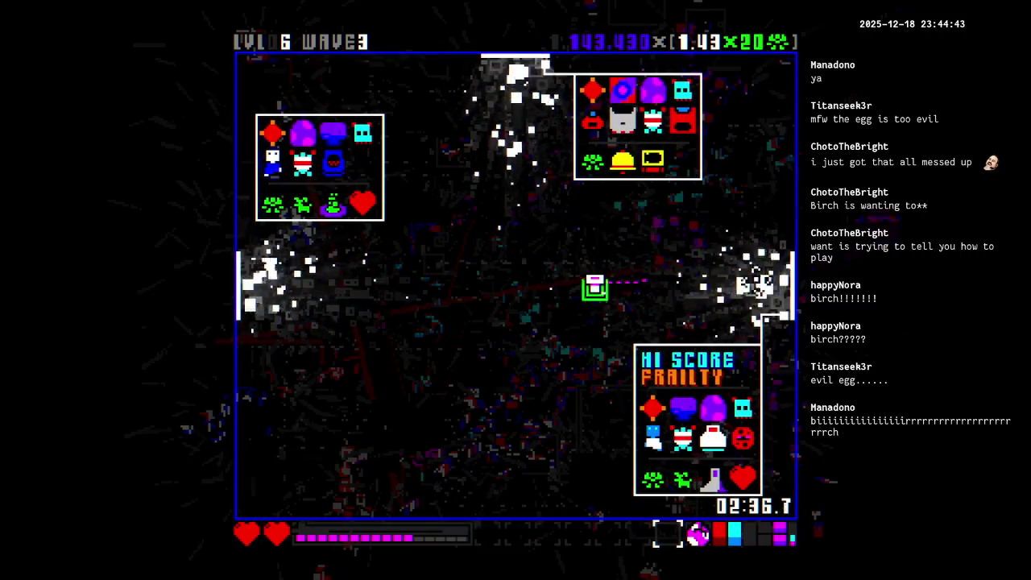
key("d")
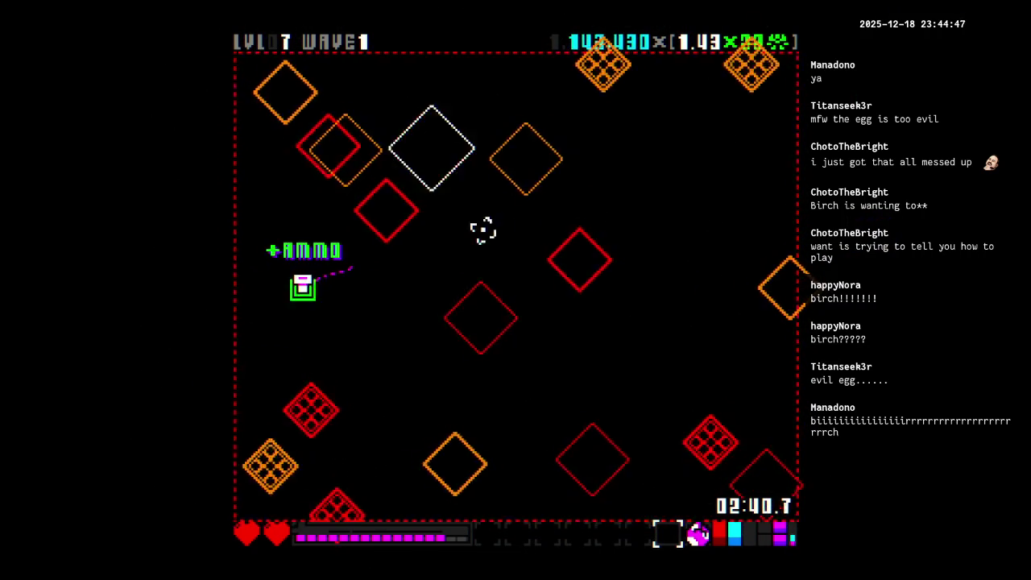
Enter level 7 and clear its first wave, then dismiss the wave results.
key("s")
key("w")
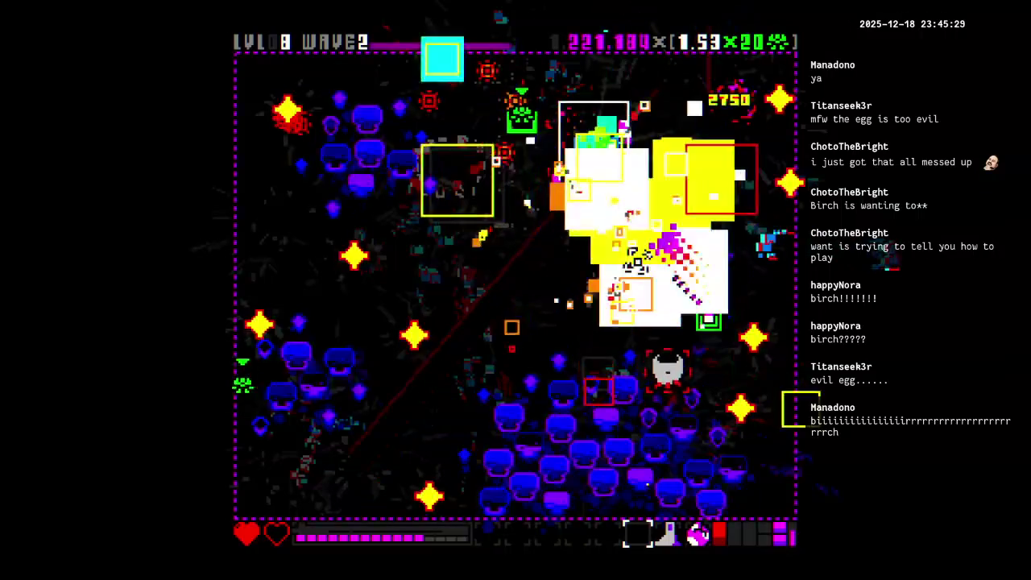
left_click_drag(514, 129, 521, 107)
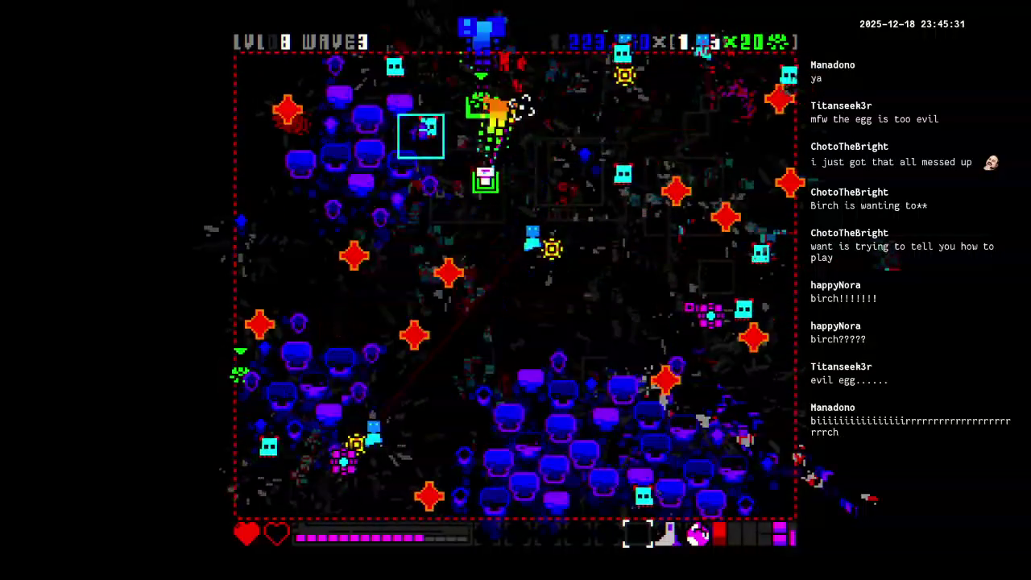
left_click_drag(636, 122, 641, 128)
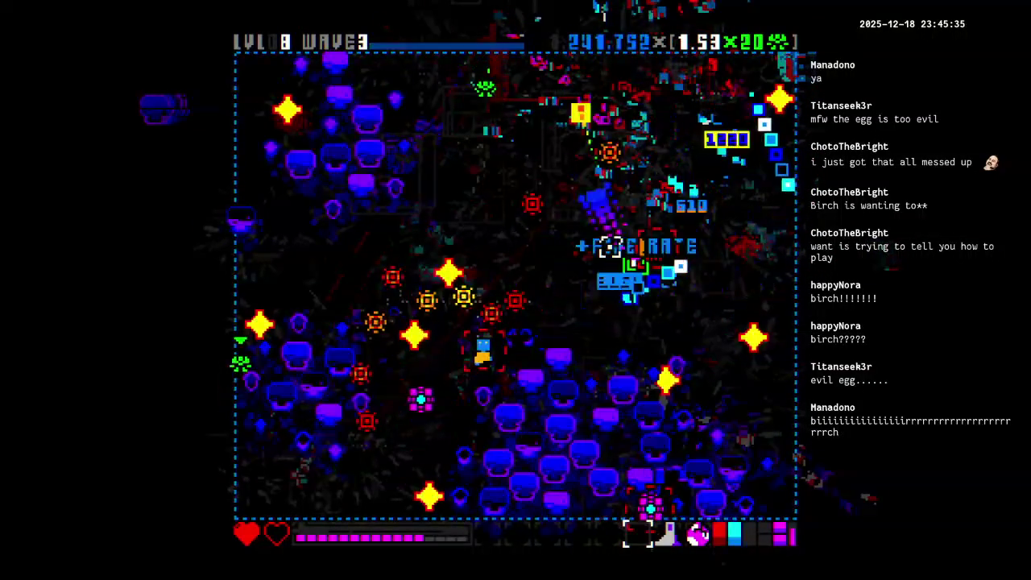
mouse_move(561, 258)
left_mouse_down()
mouse_move(612, 276)
mouse_move(479, 266)
left_mouse_up()
mouse_move(444, 407)
left_mouse_down()
mouse_move(347, 461)
mouse_move(278, 471)
mouse_move(290, 322)
mouse_move(278, 294)
mouse_move(390, 308)
mouse_move(438, 472)
mouse_move(695, 477)
left_mouse_up()
mouse_move(779, 489)
left_mouse_down()
mouse_move(685, 373)
mouse_move(676, 314)
left_mouse_up()
key("Tab")
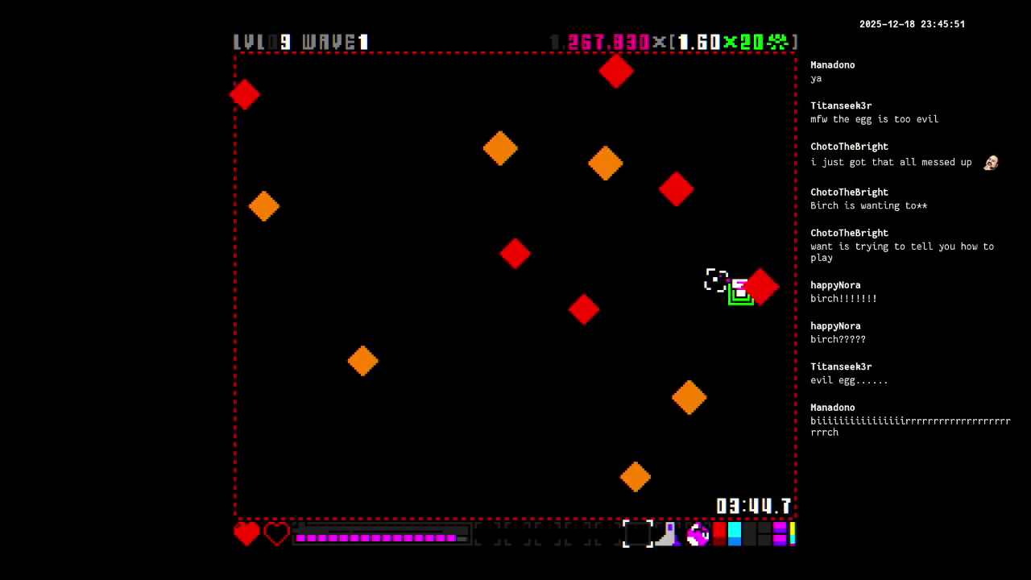
Keep firing at the waves until game over on level 12, scoring 525,540.
left_click_drag(625, 299, 689, 239)
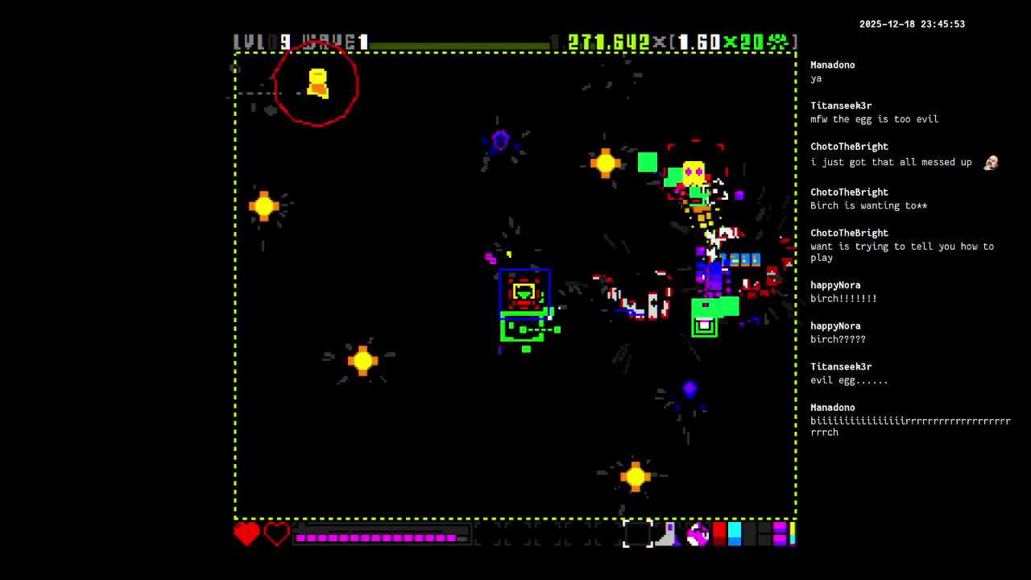
mouse_move(339, 127)
left_mouse_down()
mouse_move(494, 83)
mouse_move(475, 48)
mouse_move(392, 111)
mouse_move(362, 105)
left_mouse_up()
mouse_move(598, 26)
left_mouse_down()
mouse_move(350, 64)
mouse_move(352, 81)
mouse_move(628, 166)
mouse_move(344, 60)
left_mouse_up()
mouse_move(268, 144)
left_mouse_down()
mouse_move(392, 191)
mouse_move(322, 88)
mouse_move(395, 152)
mouse_move(380, 113)
left_mouse_up()
left_click_drag(309, 69, 522, 360)
mouse_move(466, 509)
left_mouse_down()
mouse_move(510, 490)
mouse_move(530, 497)
left_mouse_up()
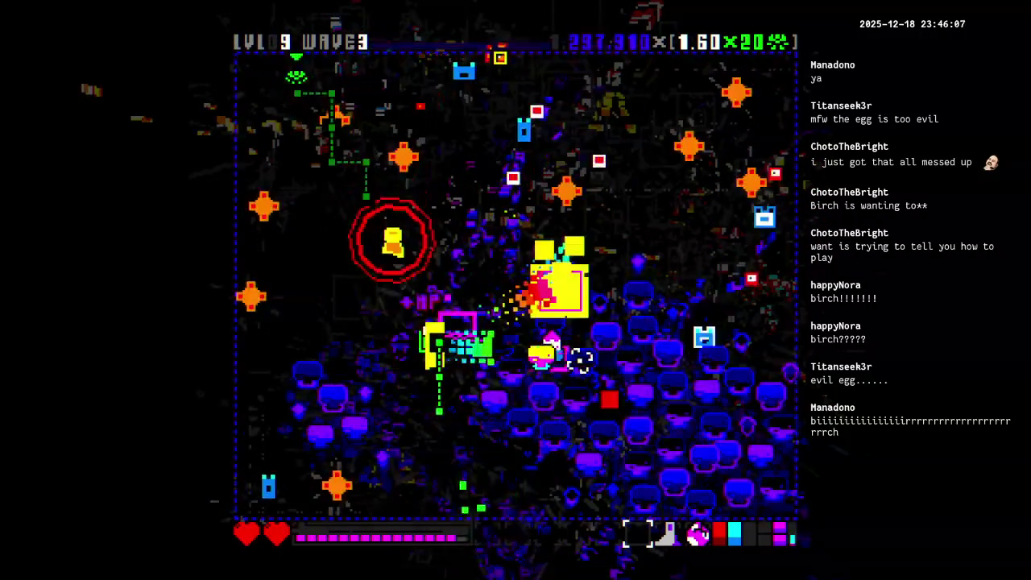
mouse_move(682, 229)
left_mouse_down()
mouse_move(426, 85)
mouse_move(357, 145)
mouse_move(258, 176)
mouse_move(368, 380)
mouse_move(366, 480)
left_mouse_up()
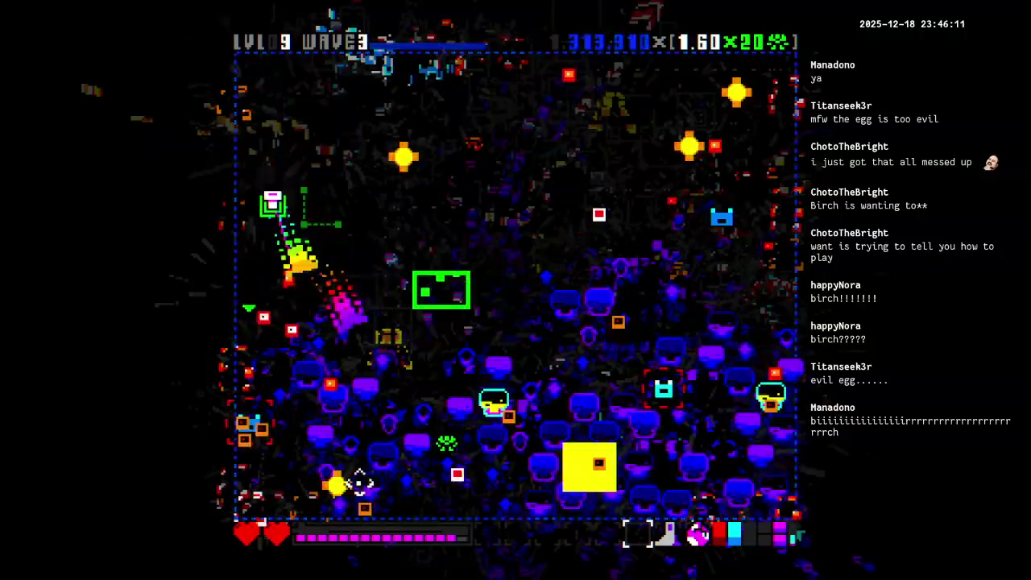
left_click_drag(272, 456, 467, 412)
mouse_move(540, 456)
left_mouse_down()
mouse_move(704, 460)
mouse_move(706, 479)
mouse_move(653, 381)
left_mouse_up()
mouse_move(691, 455)
left_mouse_down()
mouse_move(589, 462)
mouse_move(696, 473)
left_mouse_up()
mouse_move(638, 439)
left_mouse_down()
mouse_move(684, 442)
mouse_move(656, 464)
mouse_move(670, 372)
left_mouse_up()
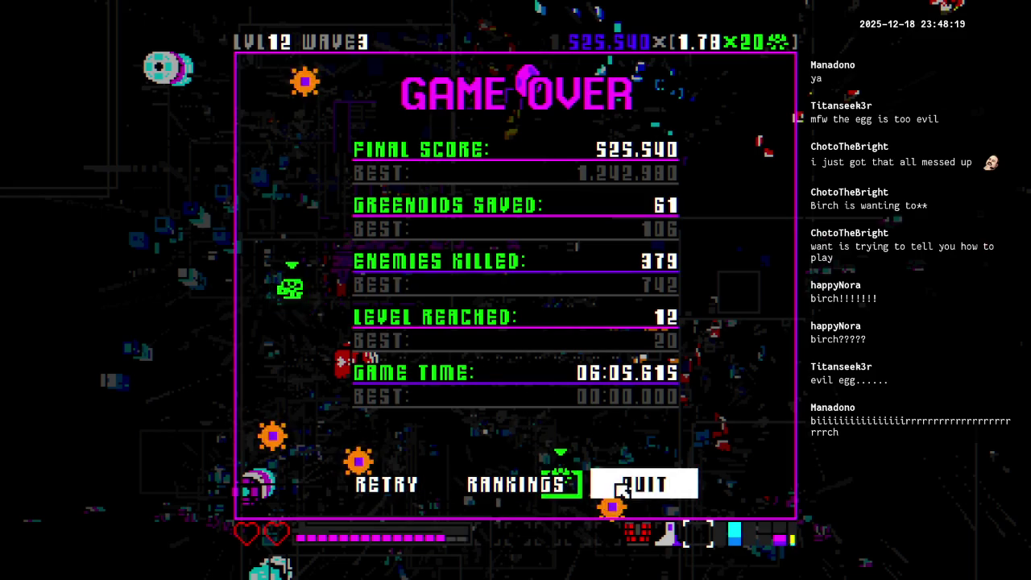
Leave the game-over screen, toggle the Steam overlay off again, and quit Evil Egg.
left_click(689, 489)
key("shift+Tab")
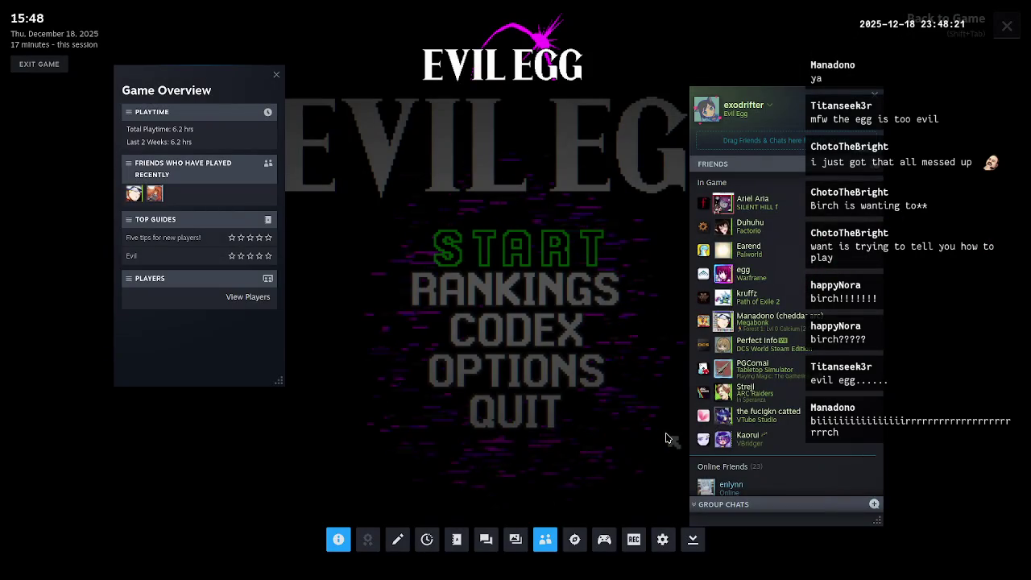
key("shift+Tab")
key("shift+Tab")
key("shift+Tab")
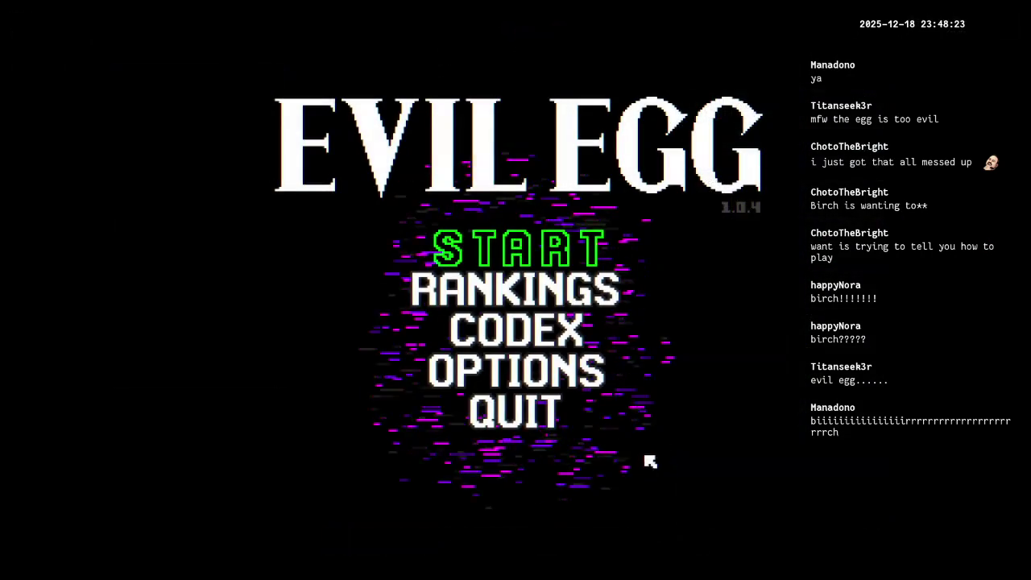
left_click(509, 425)
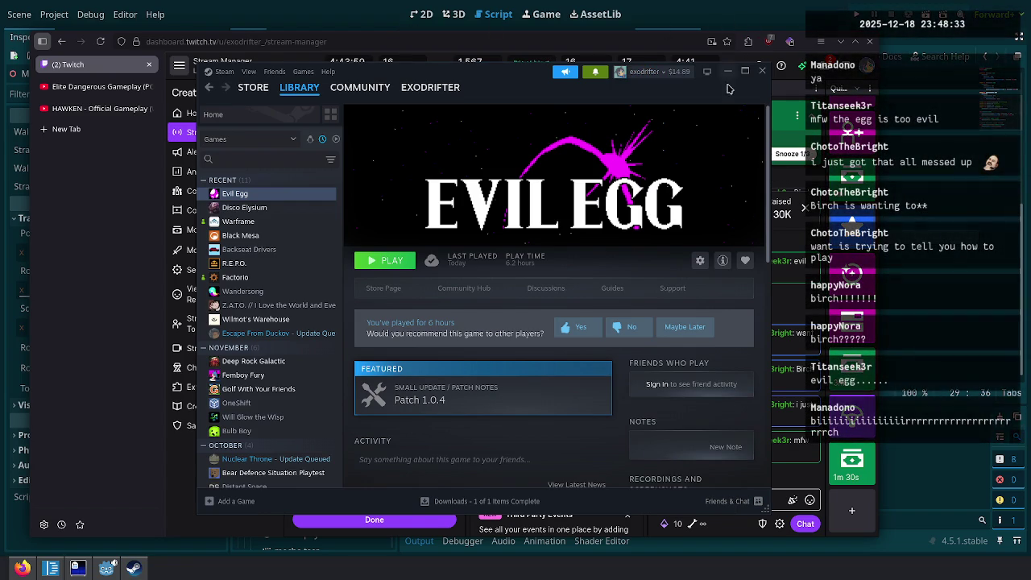
Close the Steam library window and bring the Godot editor back to the front.
left_click(761, 71)
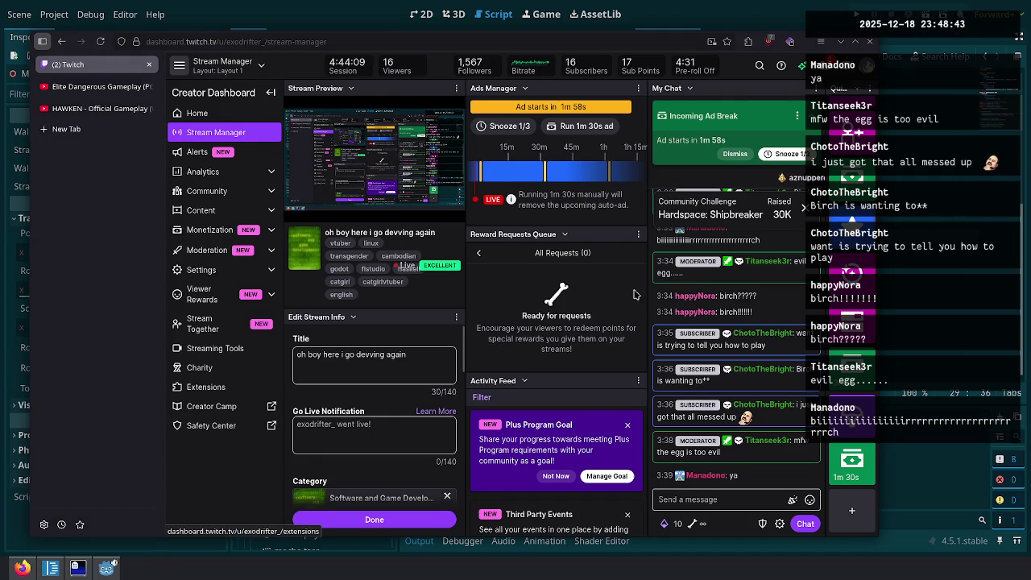
mouse_move(357, 153)
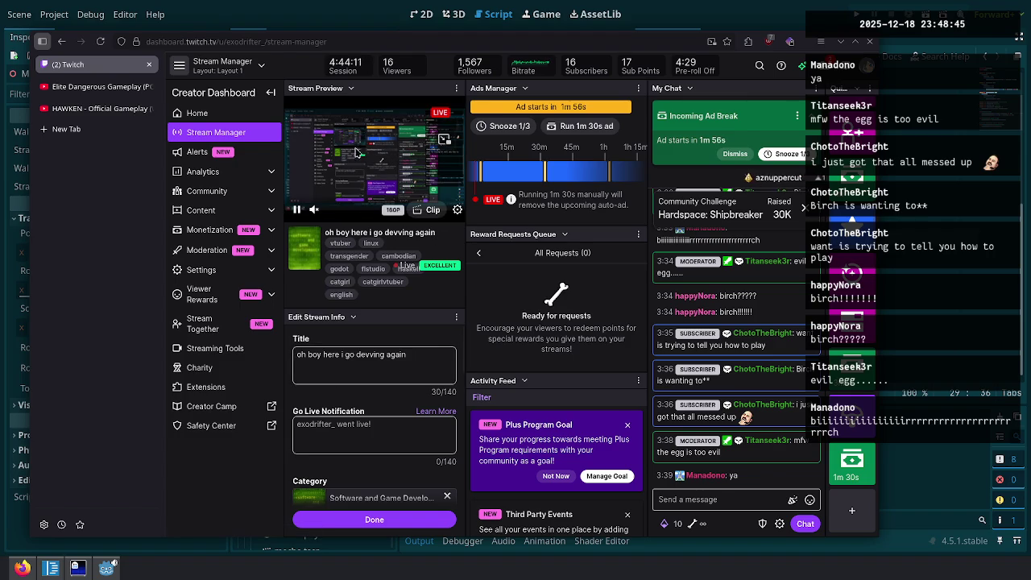
left_click(317, 12)
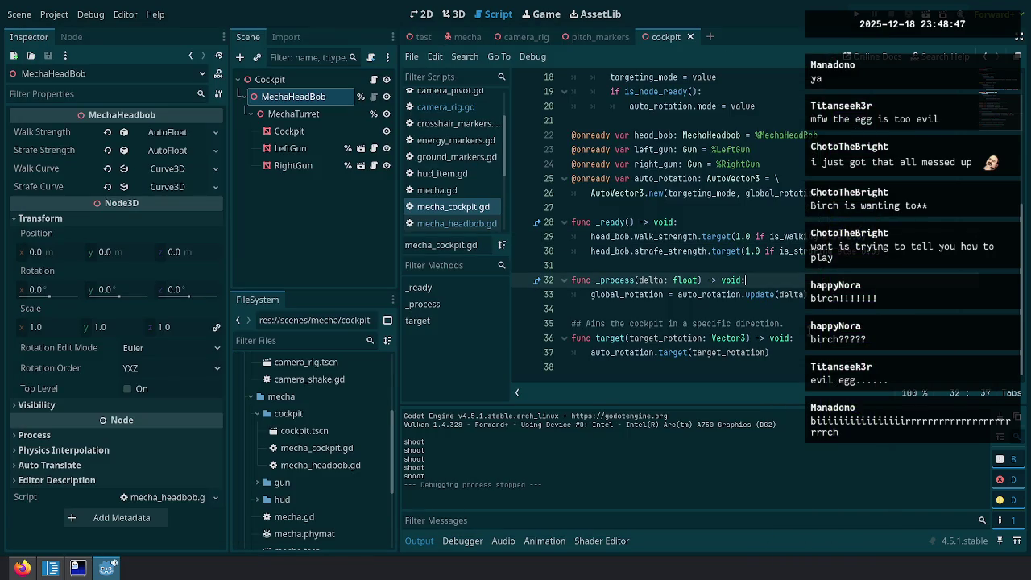
Clear the Output log, expand res://addons/auto, and open auto_vec4.gd.
left_click(999, 435)
left_click(785, 295)
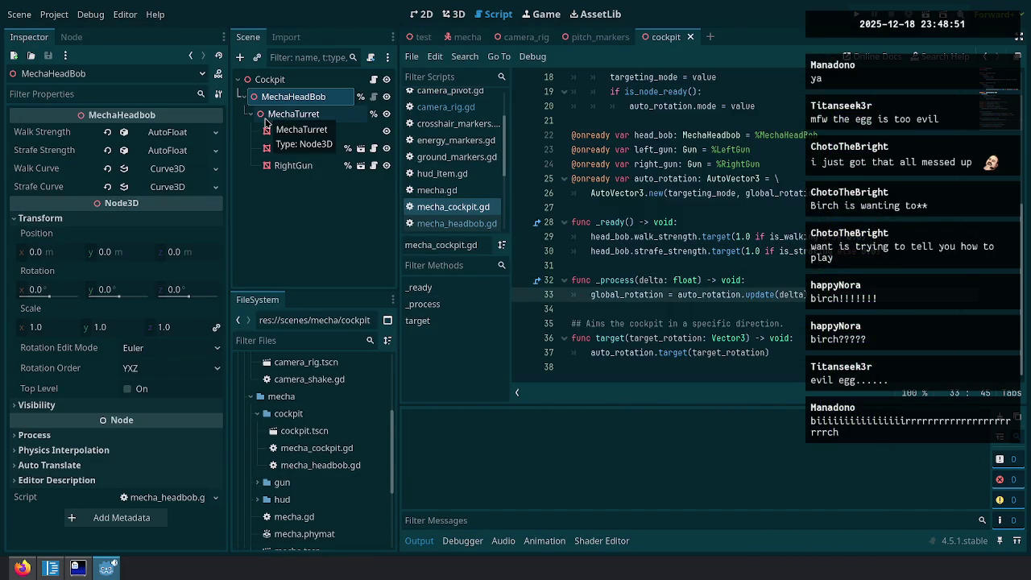
scroll(294, 448, "up", 5)
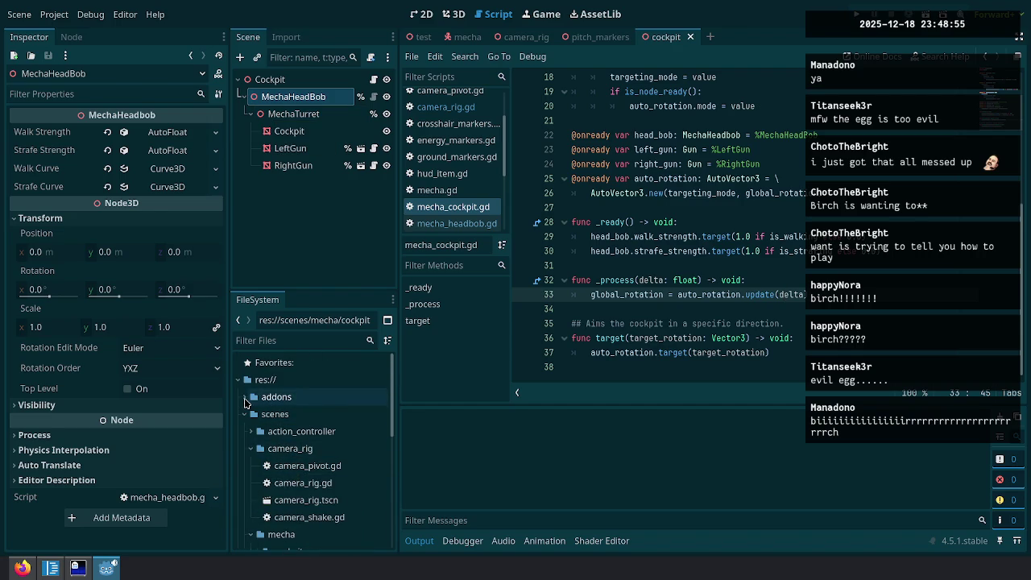
left_click(247, 398)
scroll(282, 460, "down", 2)
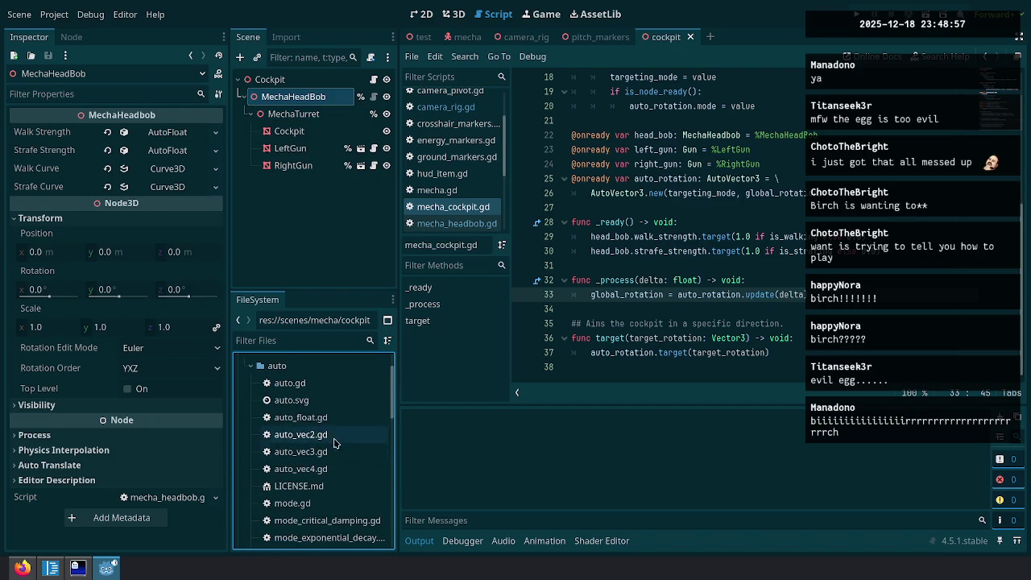
double_click(318, 468)
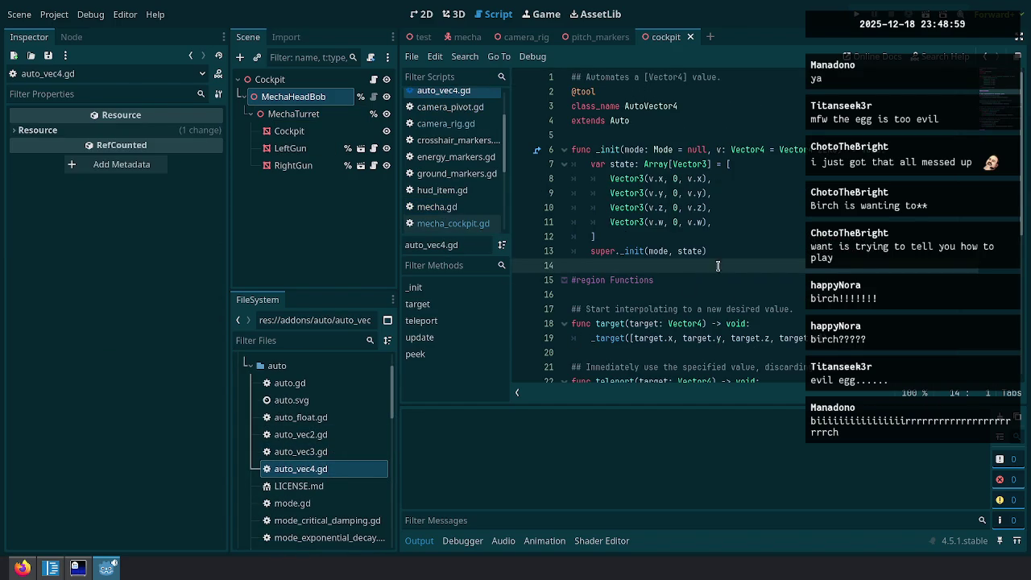
Read through auto_vec4.gd with the scripts list hidden, then open mode_speed.gd without the output panel.
left_click(598, 236)
key("ctrl+backslash")
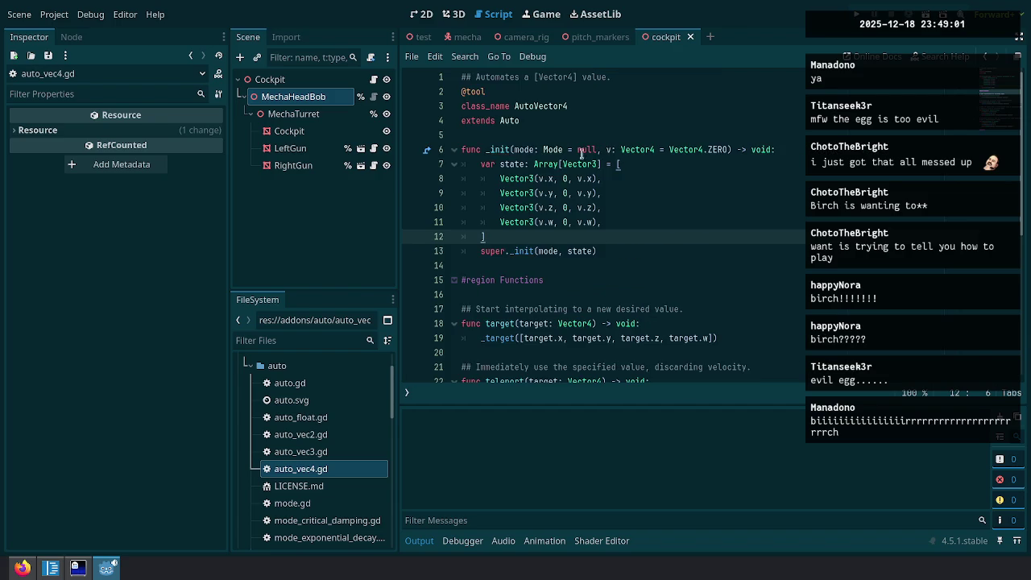
scroll(566, 206, "down", 3)
scroll(566, 206, "down", 3)
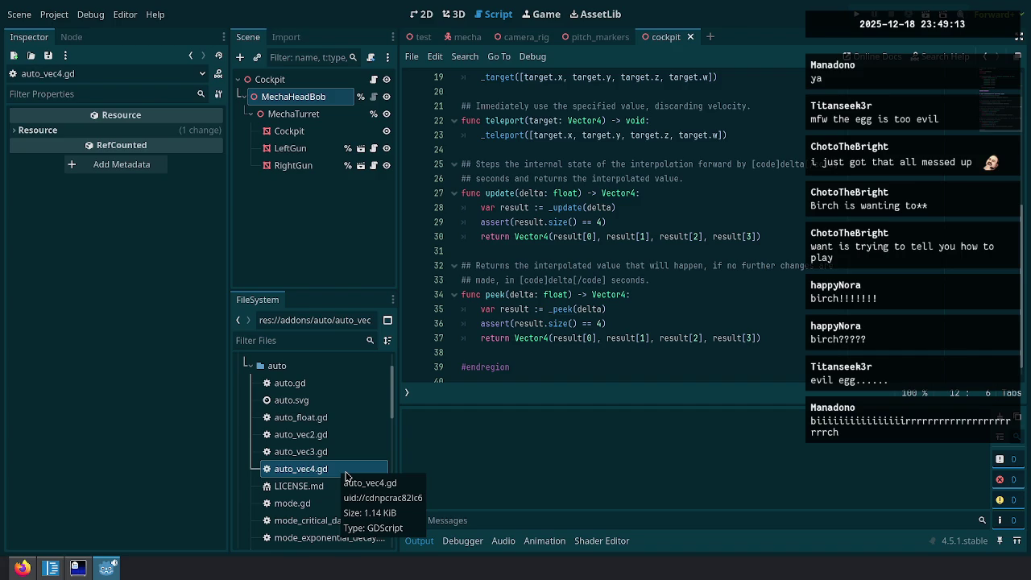
scroll(344, 476, "down", 3)
scroll(340, 436, "up", 1)
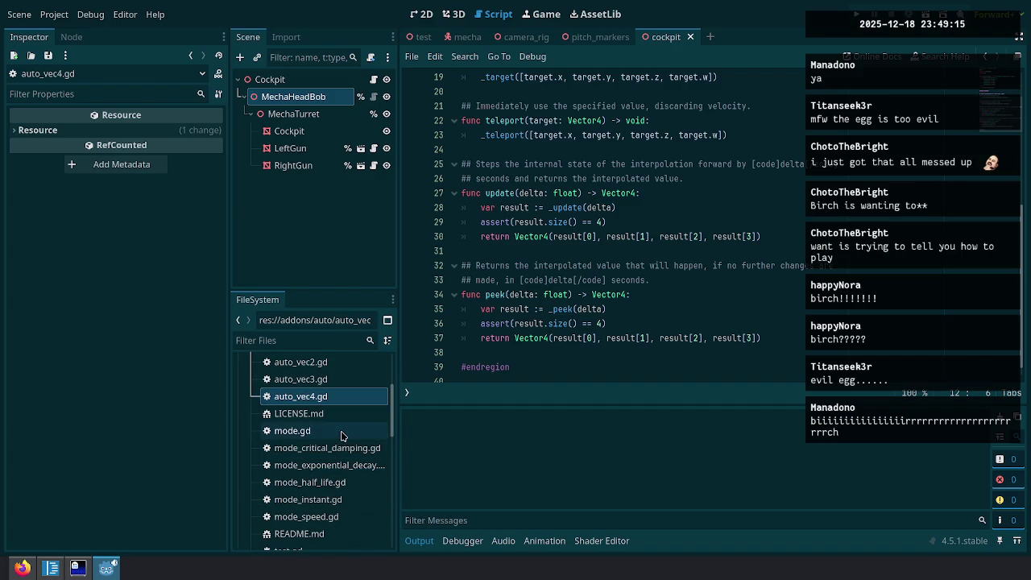
scroll(345, 508, "down", 1)
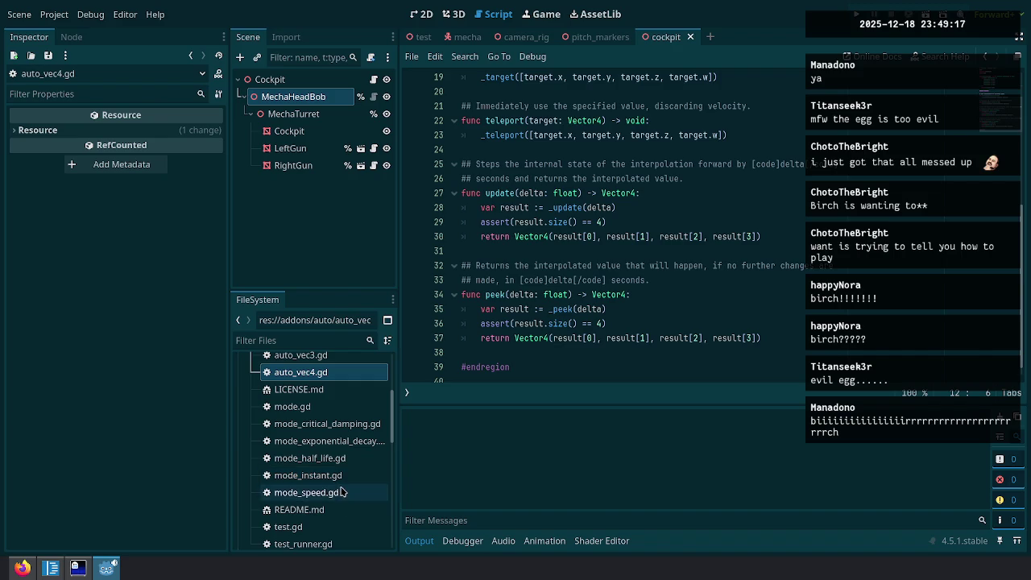
double_click(341, 492)
left_click(418, 540)
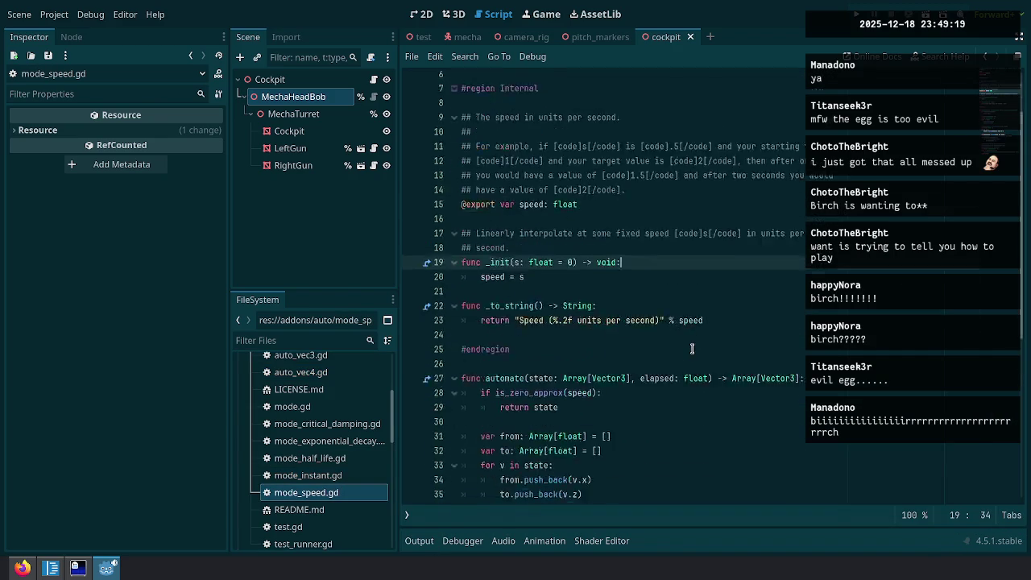
scroll(580, 266, "down", 5)
scroll(538, 241, "up", 2)
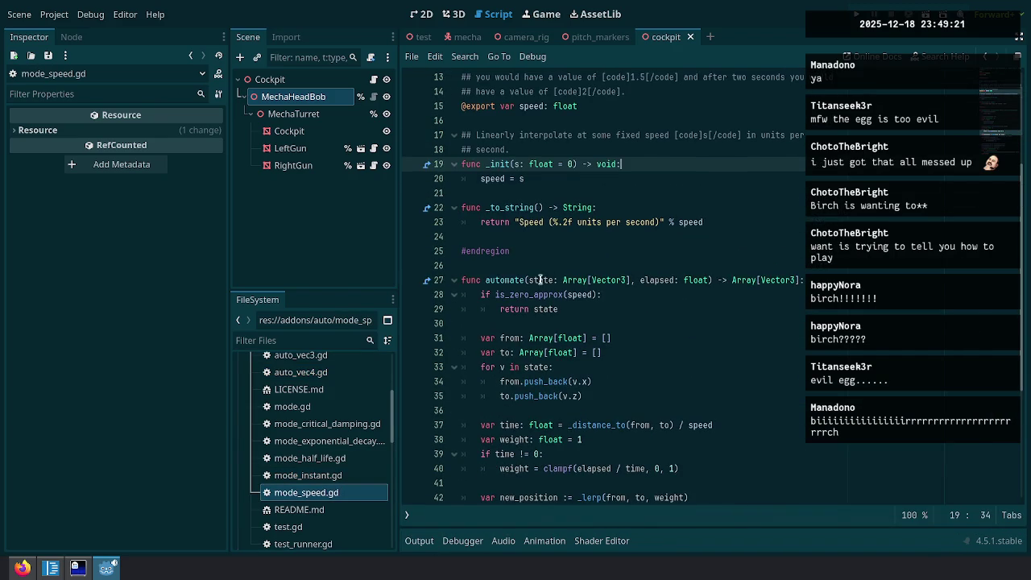
left_click_drag(530, 281, 632, 280)
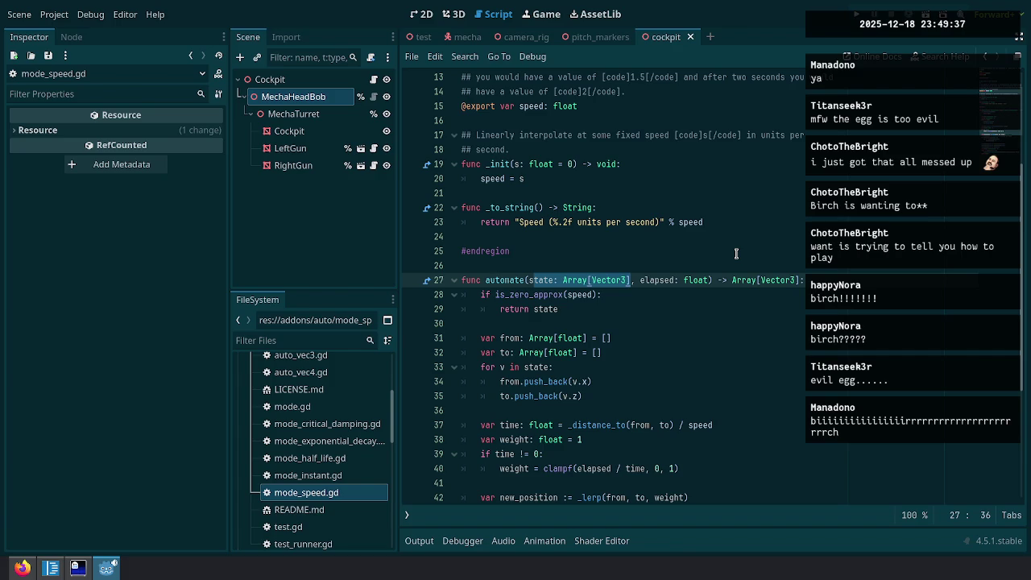
left_click_drag(733, 280, 802, 280)
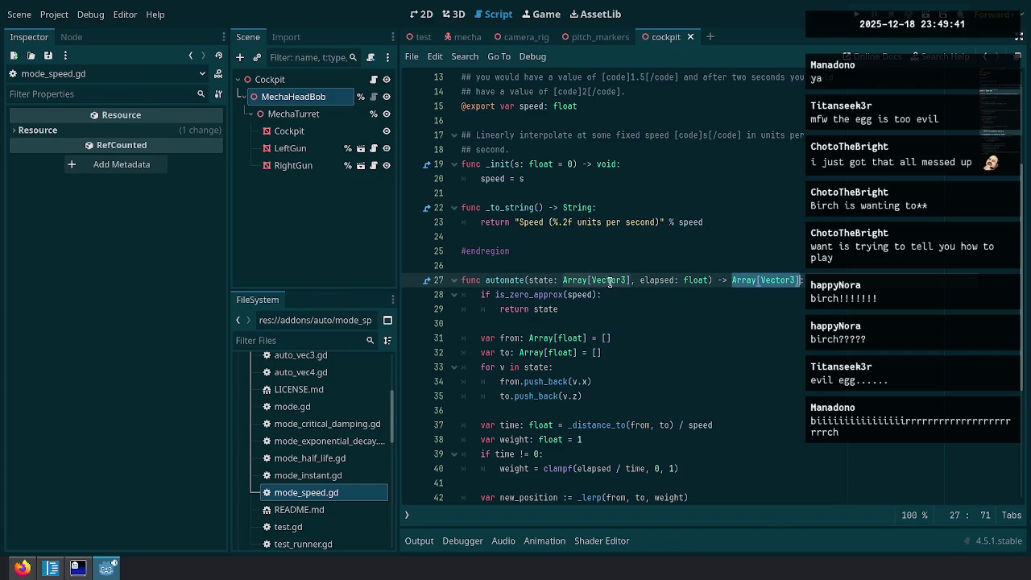
scroll(664, 411, "down", 4)
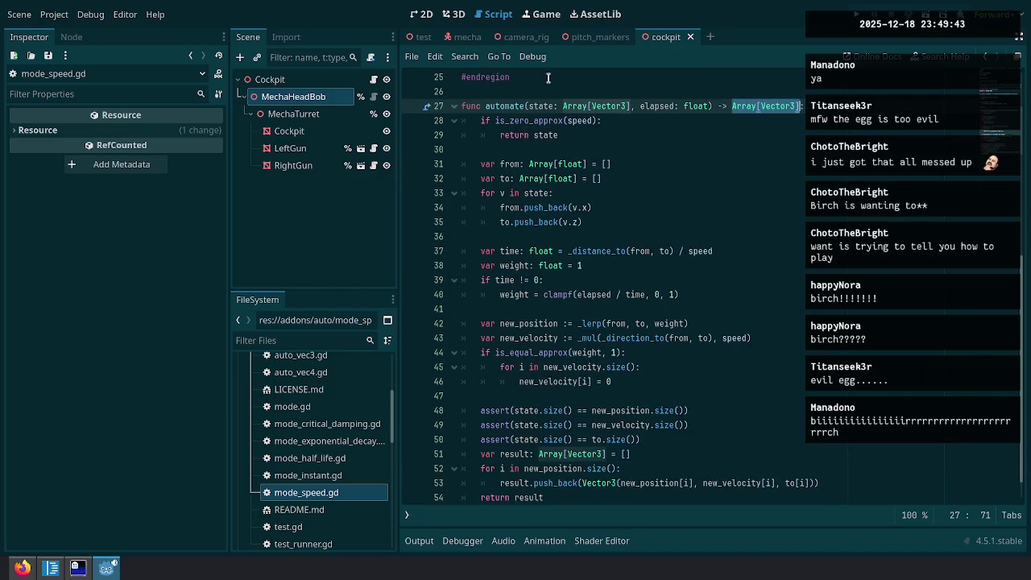
scroll(554, 385, "down", 1)
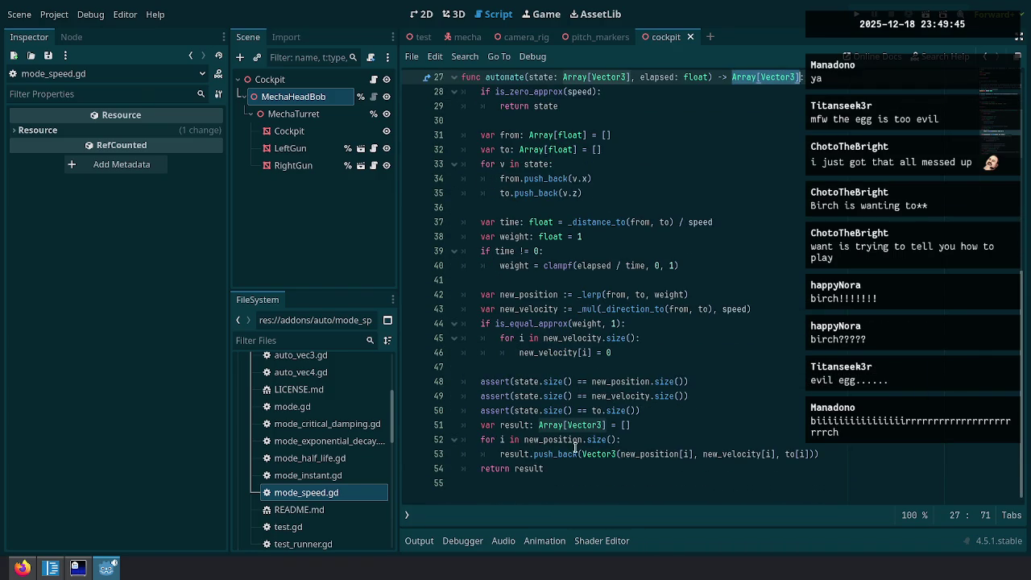
left_click(722, 453)
key("ctrl+Left")
key("ctrl+Left")
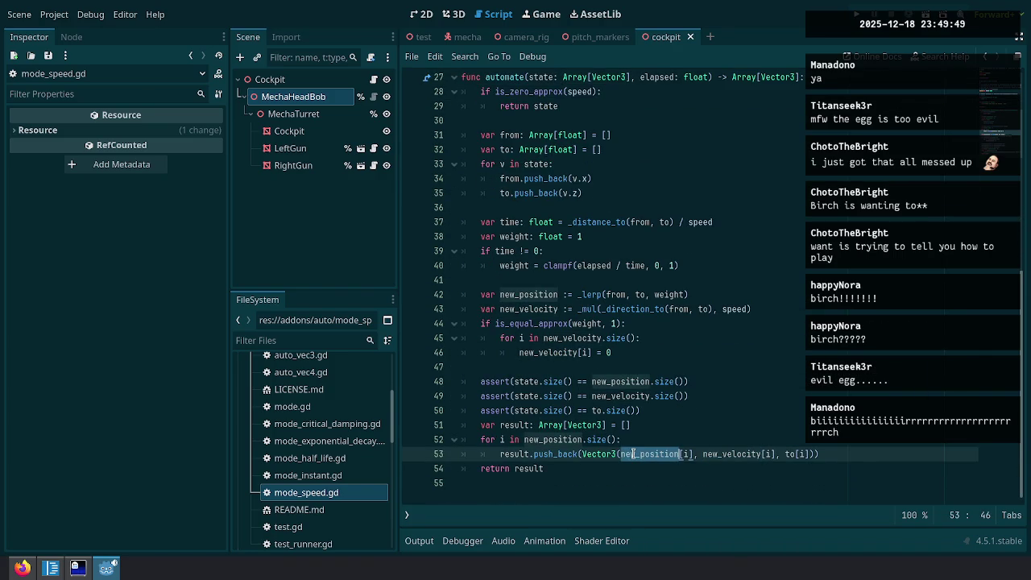
mouse_move(634, 454)
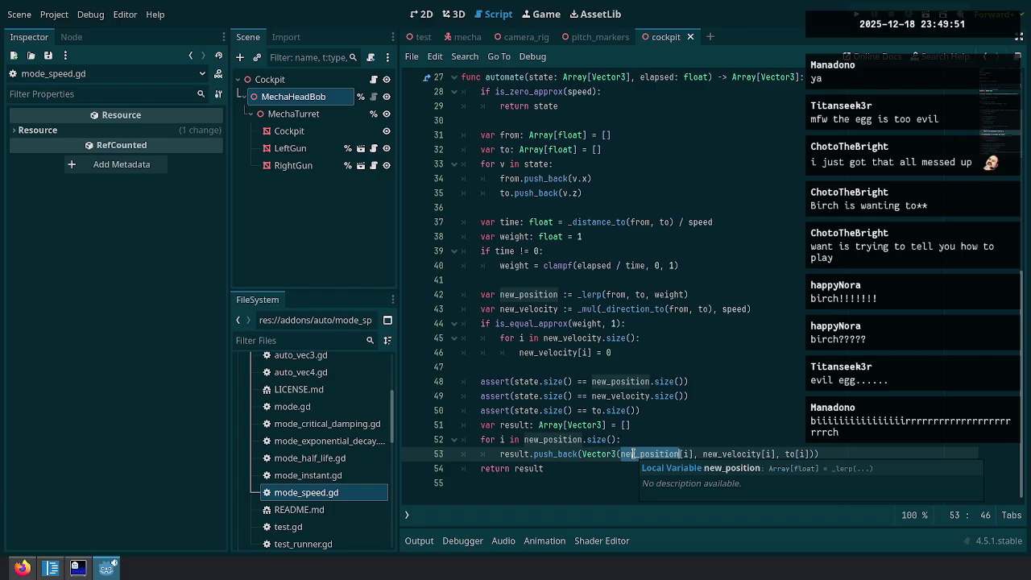
key("ctrl+Right")
key("ctrl+Right")
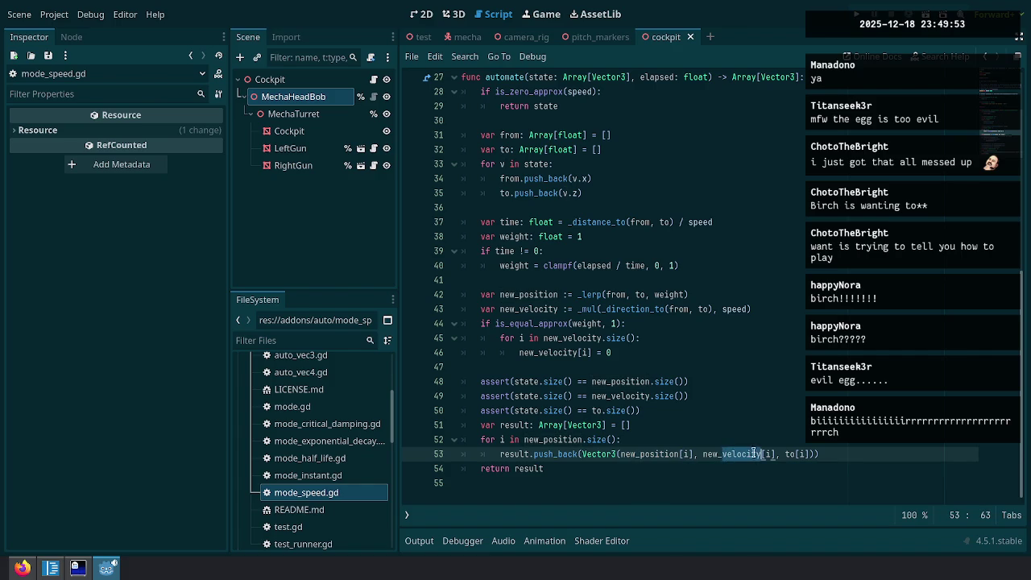
left_click(792, 454)
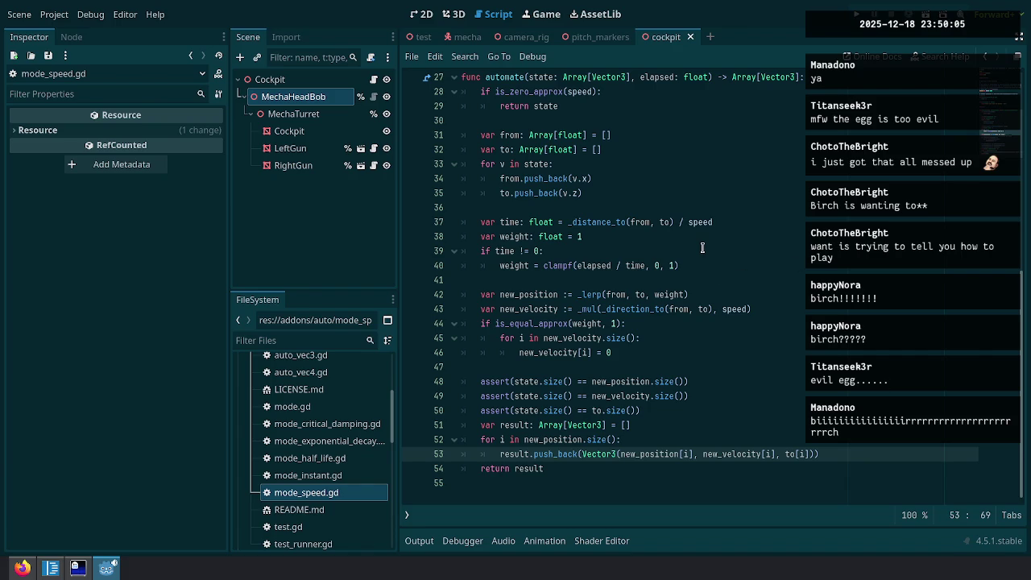
double_click(602, 78)
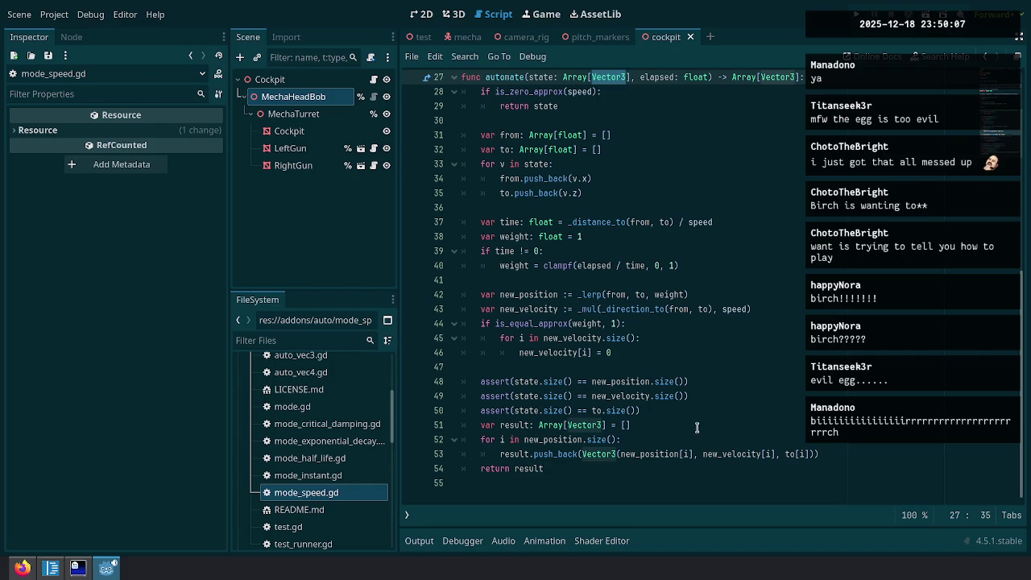
left_click(649, 453)
left_click_drag(694, 454, 621, 456)
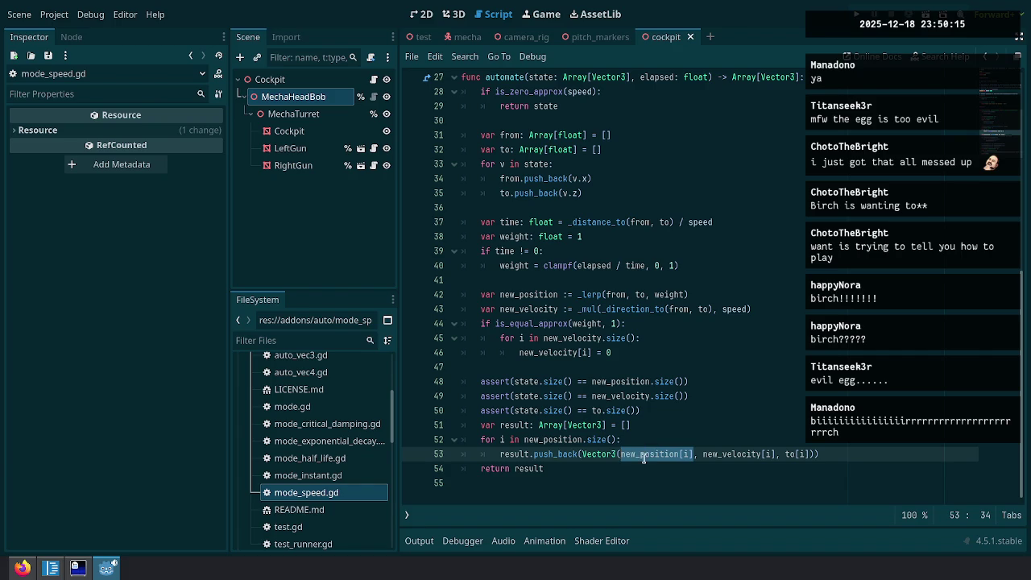
mouse_move(645, 457)
scroll(748, 263, "up", 8)
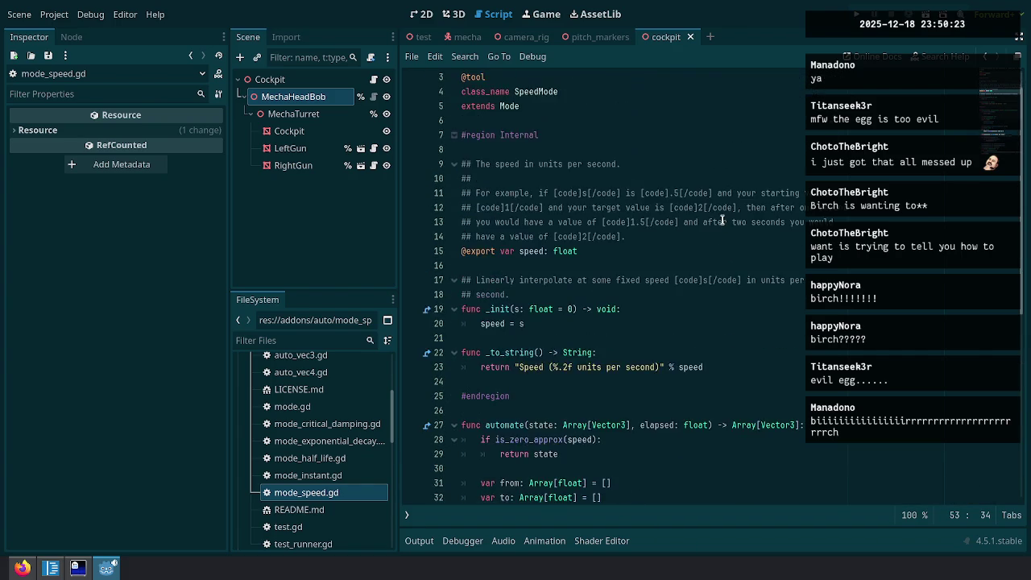
scroll(722, 219, "down", 4)
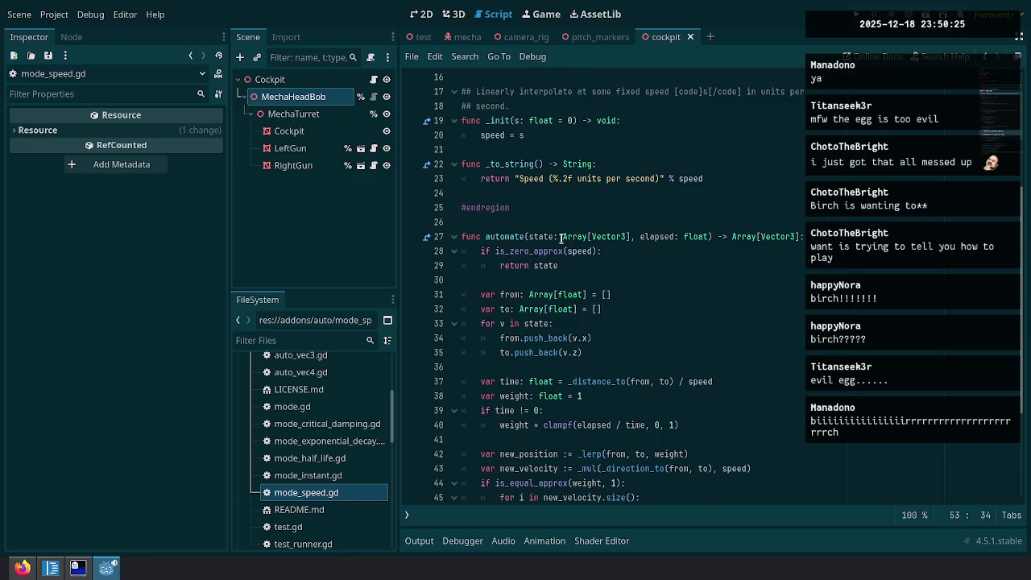
scroll(693, 366, "down", 4)
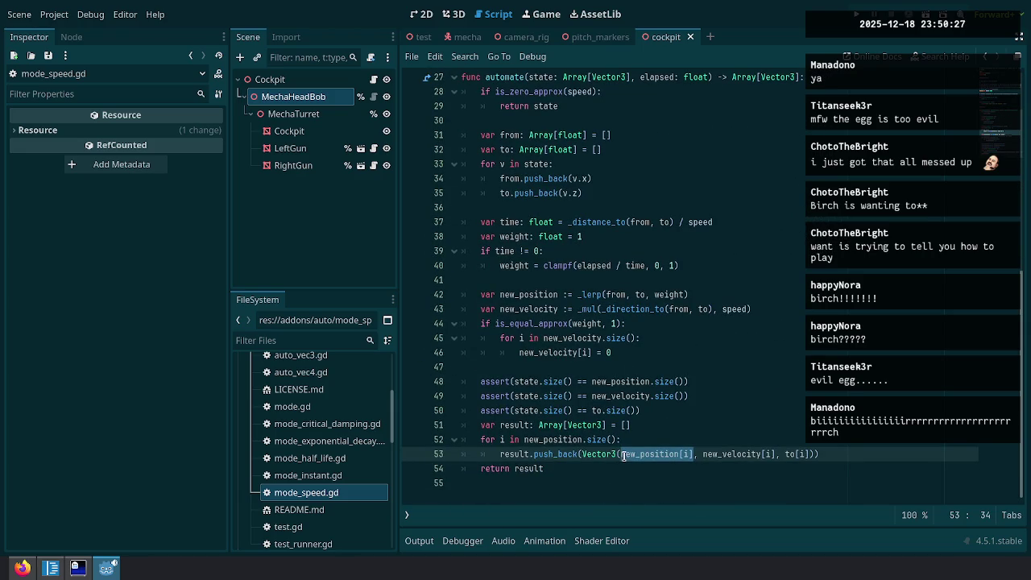
scroll(564, 306, "up", 8)
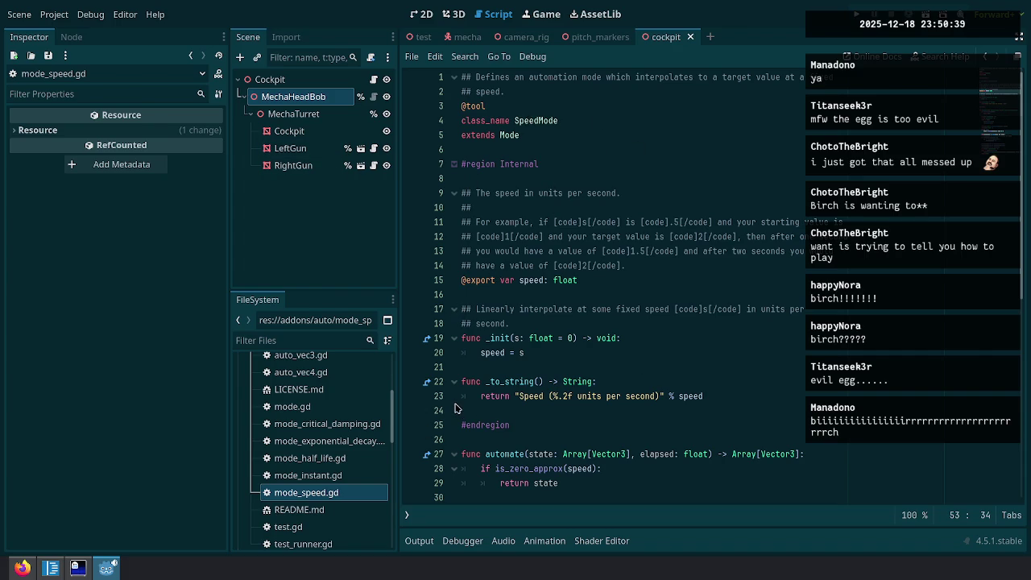
mouse_move(393, 421)
left_mouse_down()
mouse_move(400, 448)
mouse_move(404, 392)
mouse_move(405, 425)
left_mouse_up()
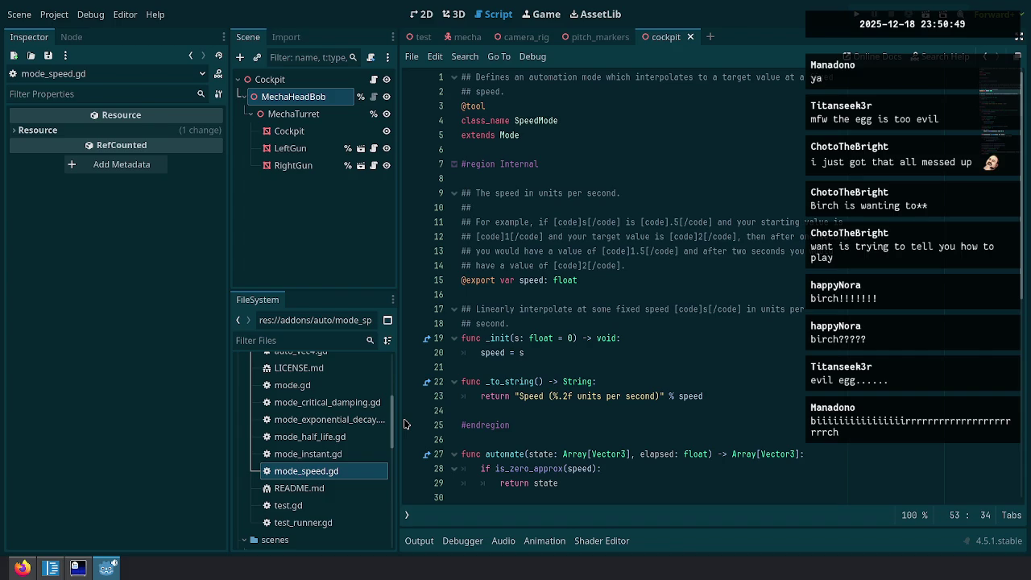
scroll(338, 425, "down", 2)
scroll(328, 427, "up", 5)
scroll(326, 425, "up", 5)
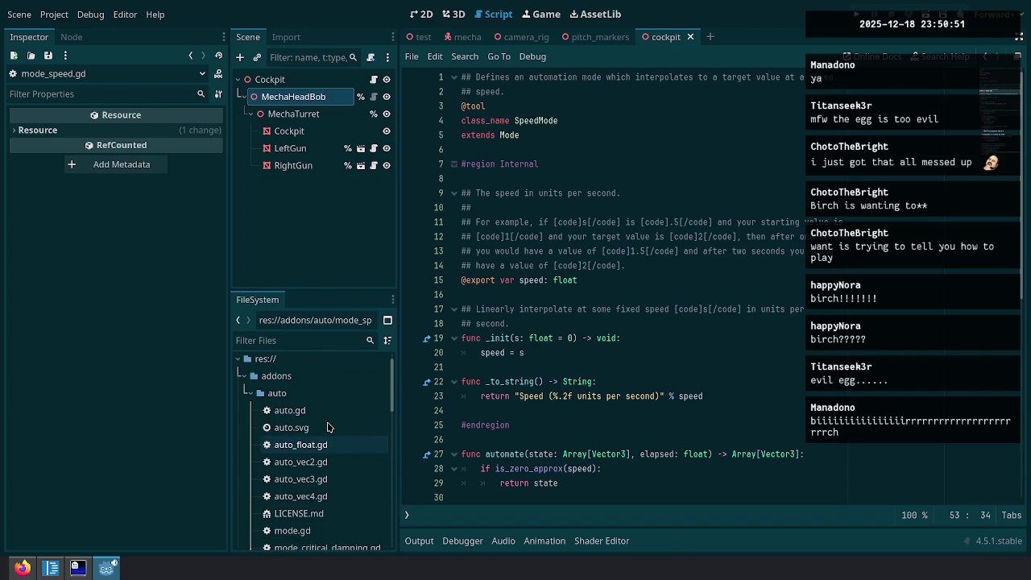
scroll(336, 409, "down", 3)
scroll(337, 398, "down", 4)
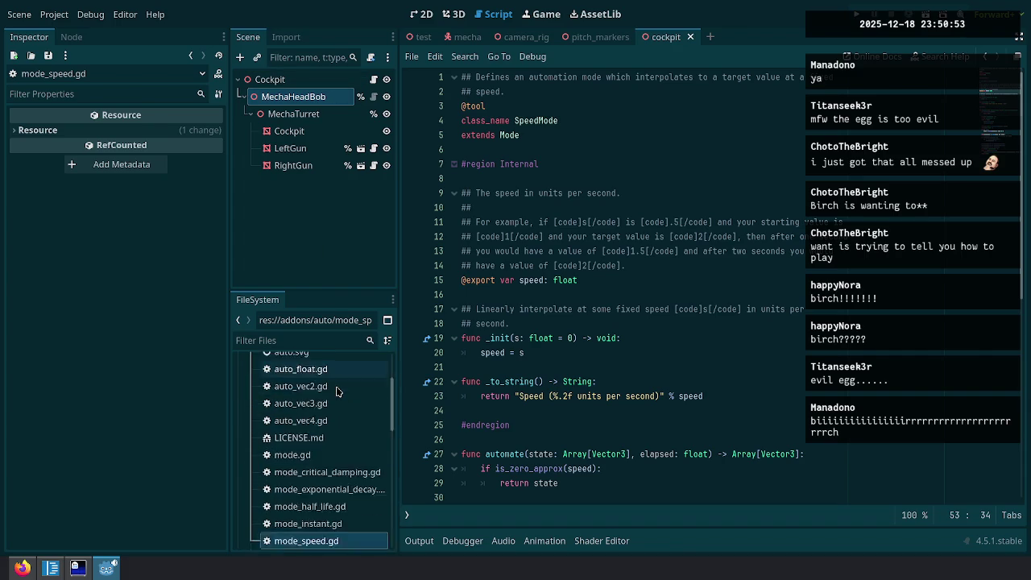
scroll(326, 407, "up", 4)
scroll(316, 410, "down", 4)
scroll(316, 413, "down", 3)
scroll(327, 422, "up", 8)
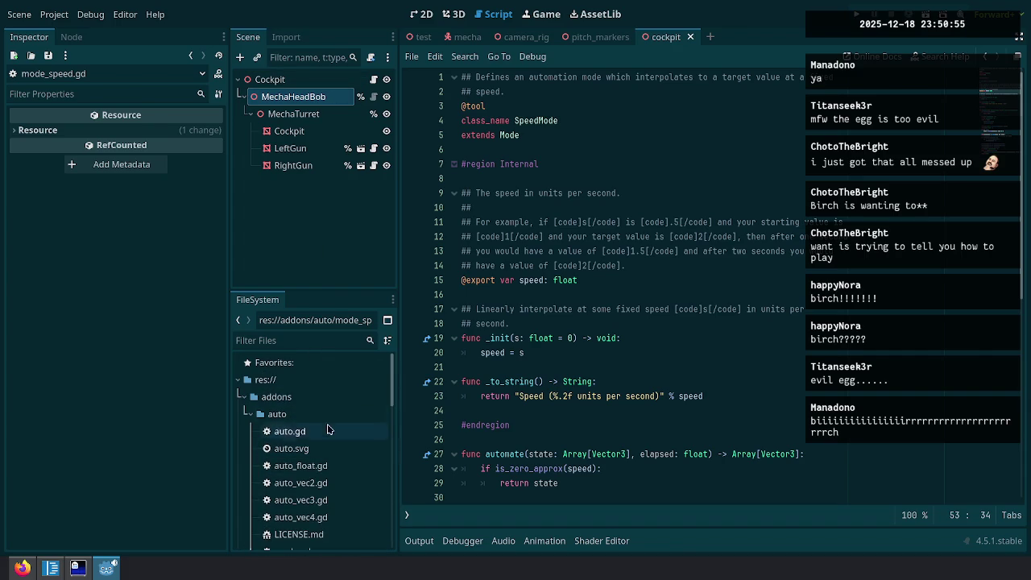
left_click(453, 41)
Close the cockpit, pitch_markers, camera_rig and test scene tabs.
middle_click(654, 45)
middle_click(631, 43)
middle_click(536, 39)
middle_click(412, 39)
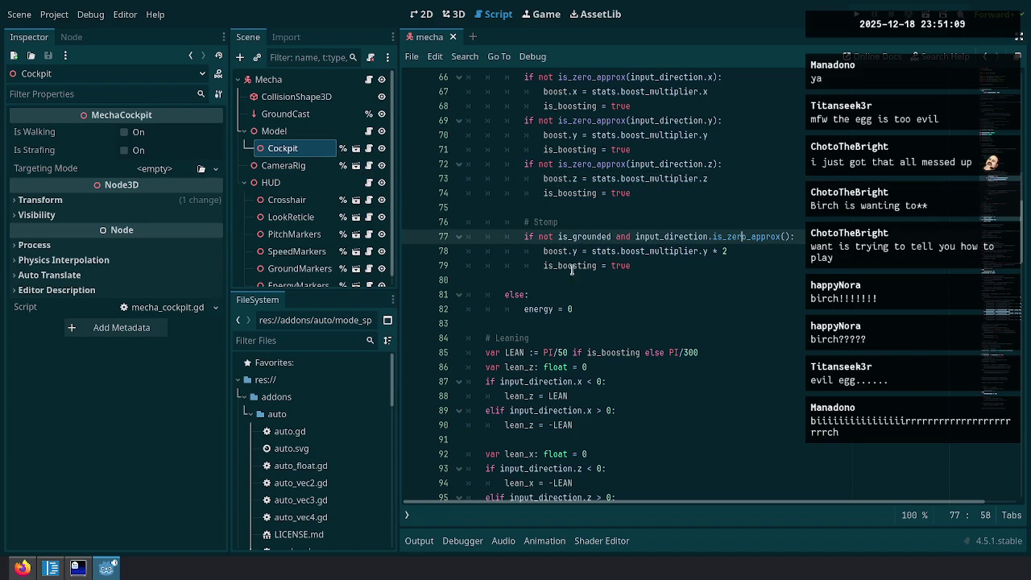
scroll(256, 422, "down", 4)
scroll(266, 422, "up", 5)
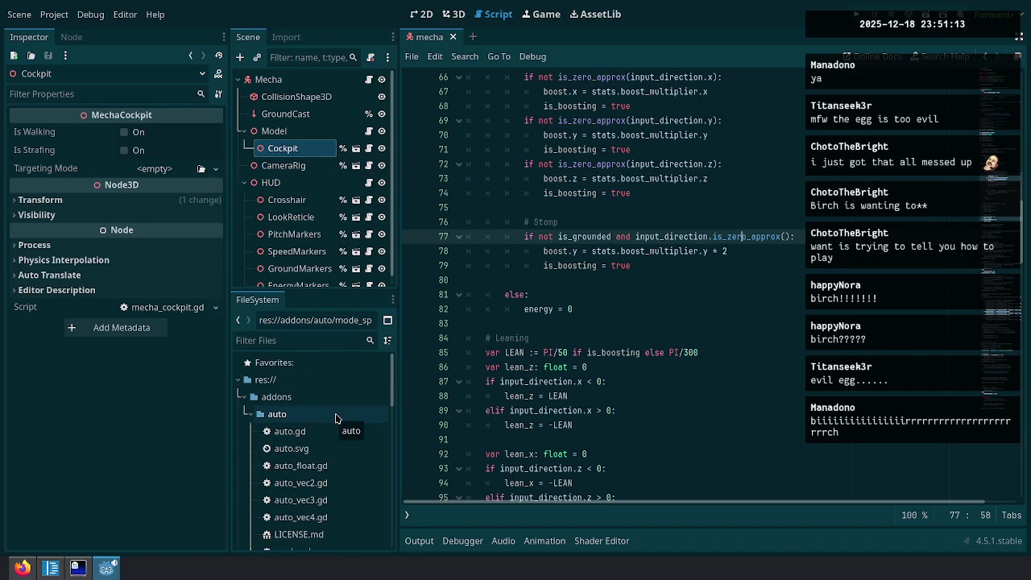
Create auto_ring3.gd in the addons auto folder and open it in the script editor.
left_click(336, 417)
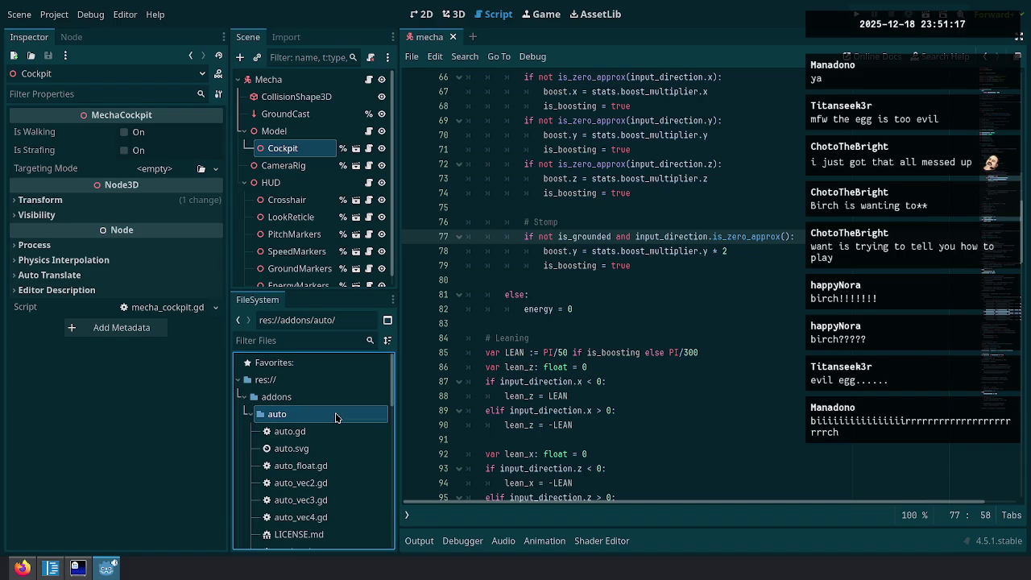
right_click(335, 417)
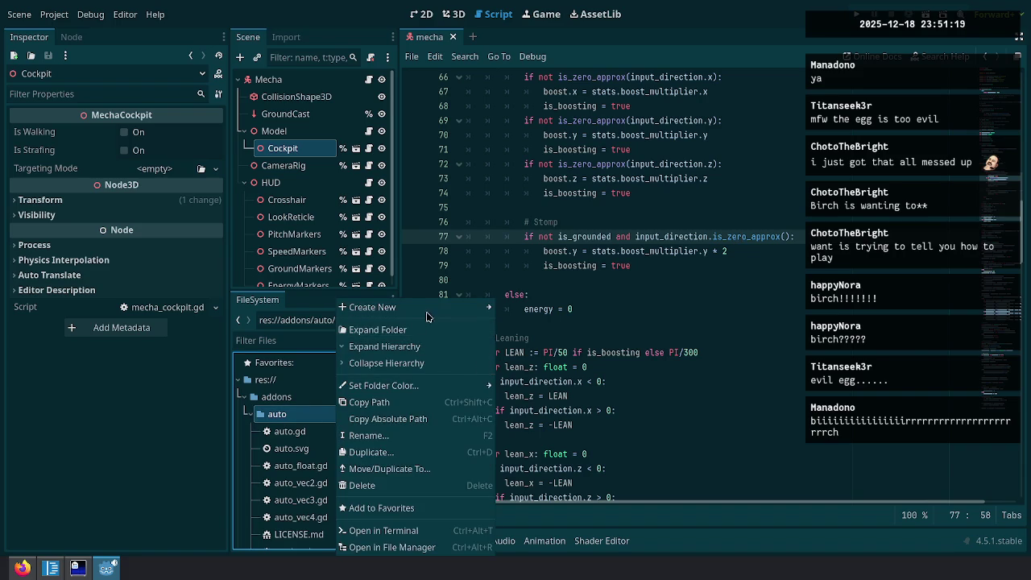
mouse_move(451, 307)
left_click(525, 340)
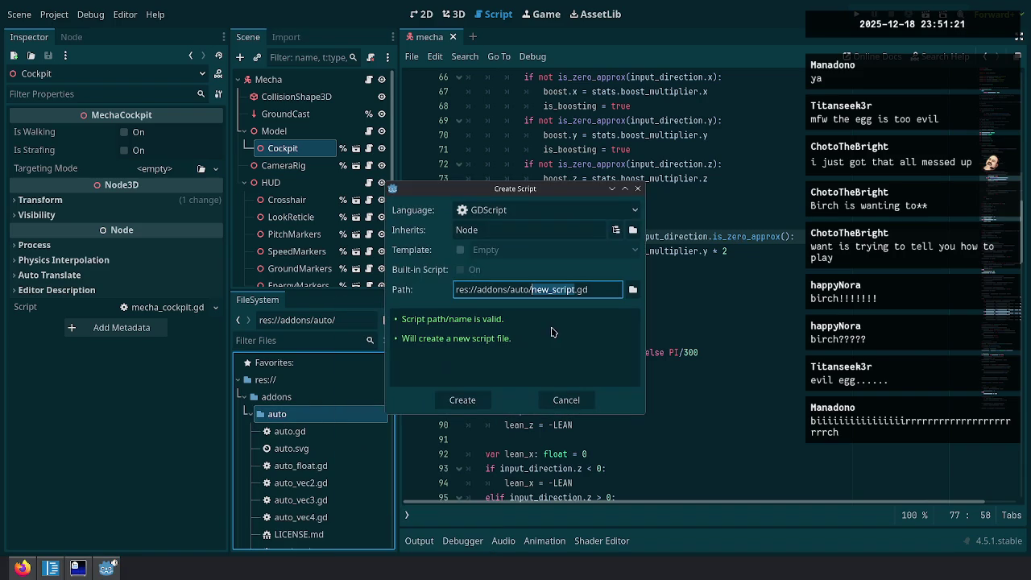
type("au")
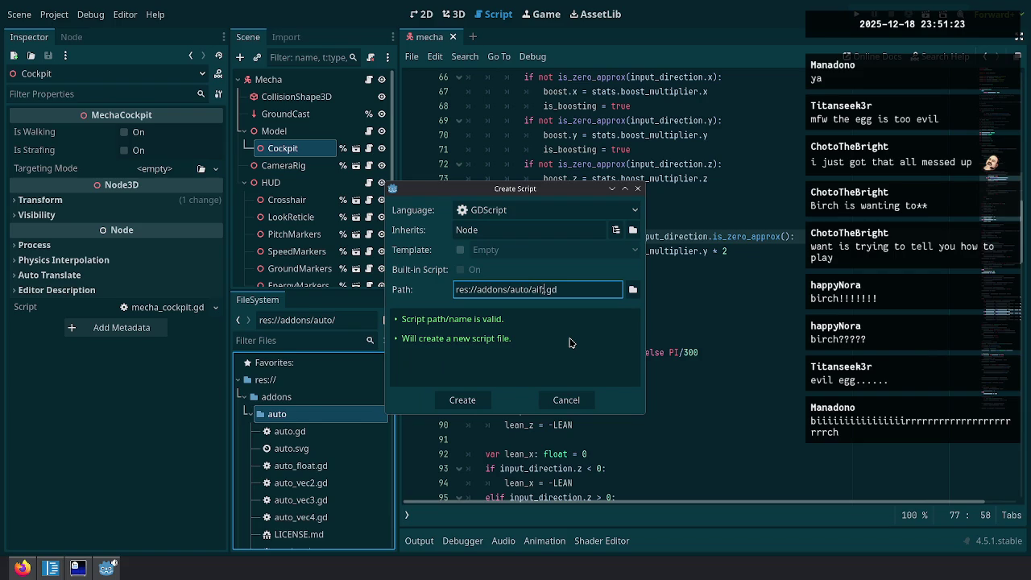
type("to_vec3")
type("_")
key("BackSpace")
key("Left")
key("BackSpace")
key("BackSpace")
key("BackSpace")
type("ring")
left_click(463, 400)
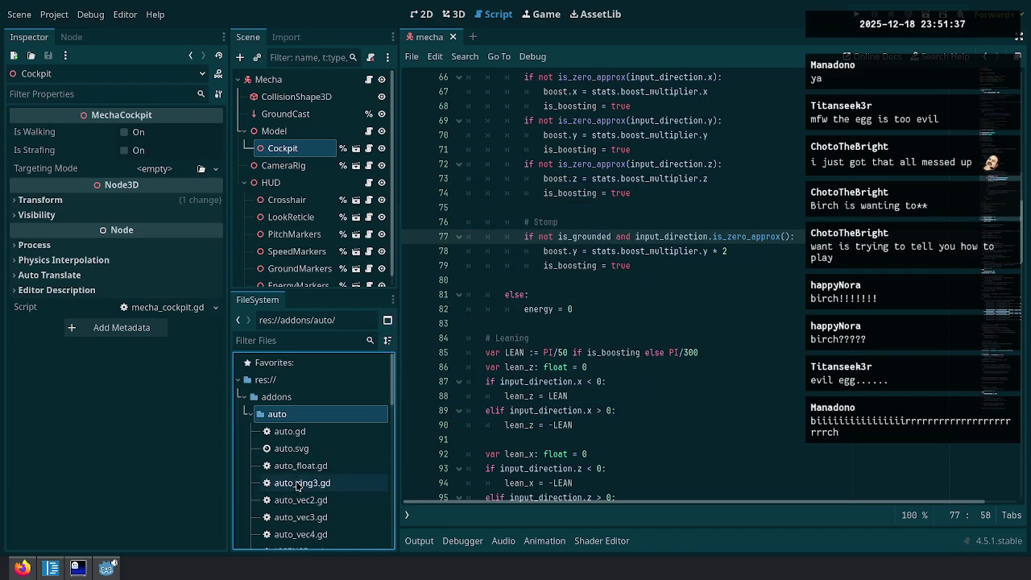
double_click(338, 437)
left_click(599, 211)
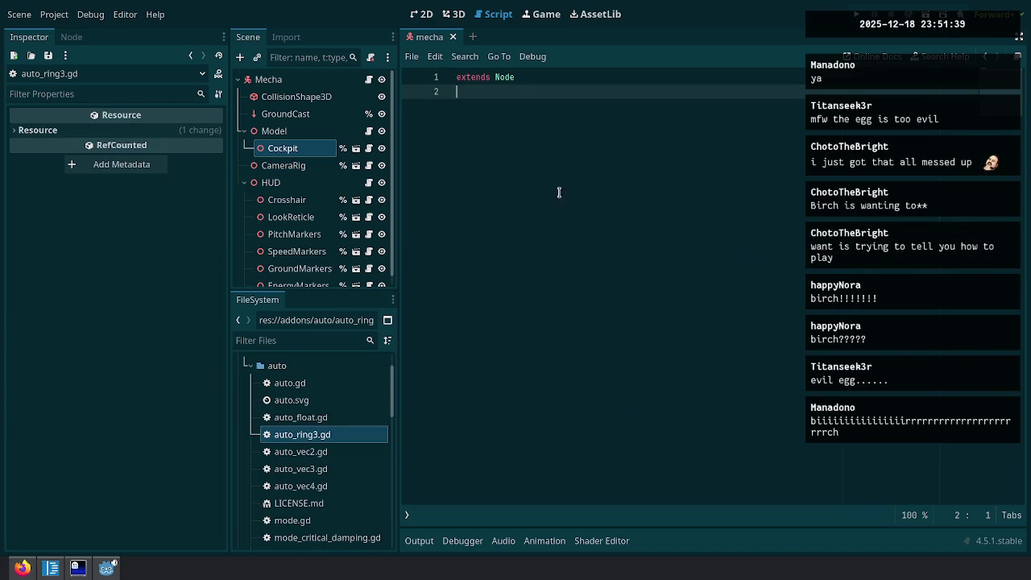
Add class_name AutoRing at the top of auto_ring3.gd and start an exported Vector3 min line.
key("Up")
key("Return")
key("Up")
type("class")
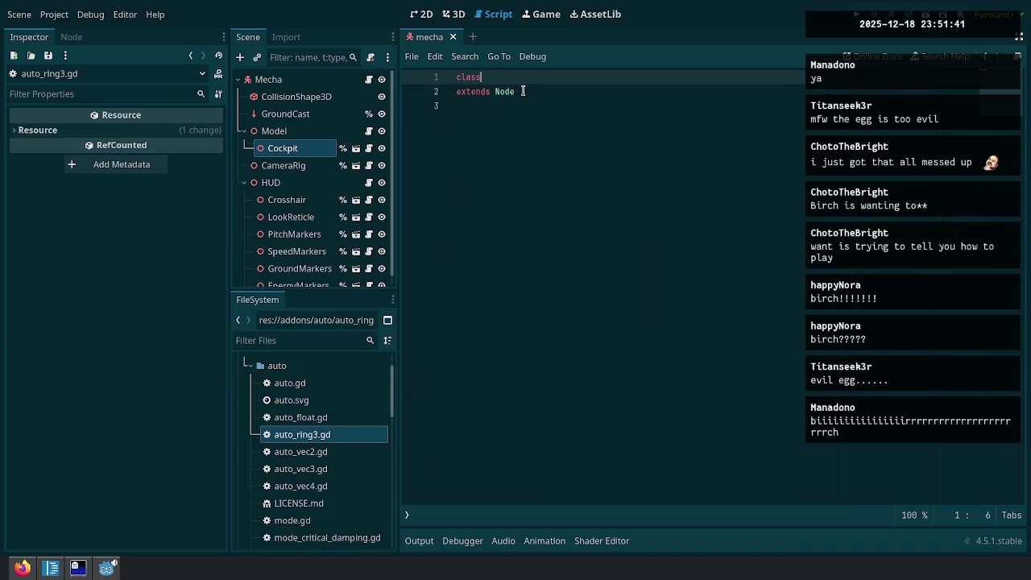
type("_name AutoRing")
key("Down")
key("Down")
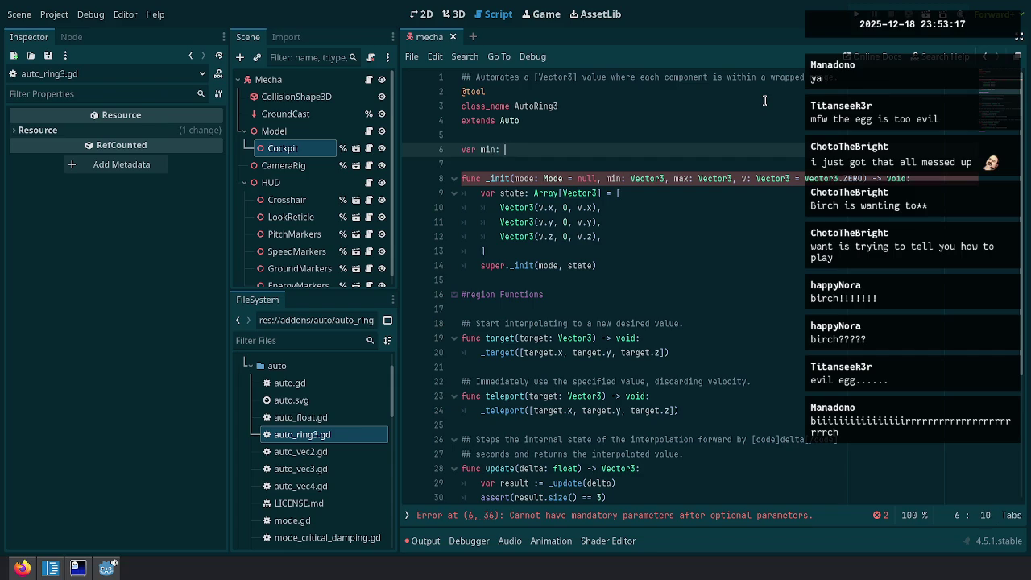
type("Vector3@export")
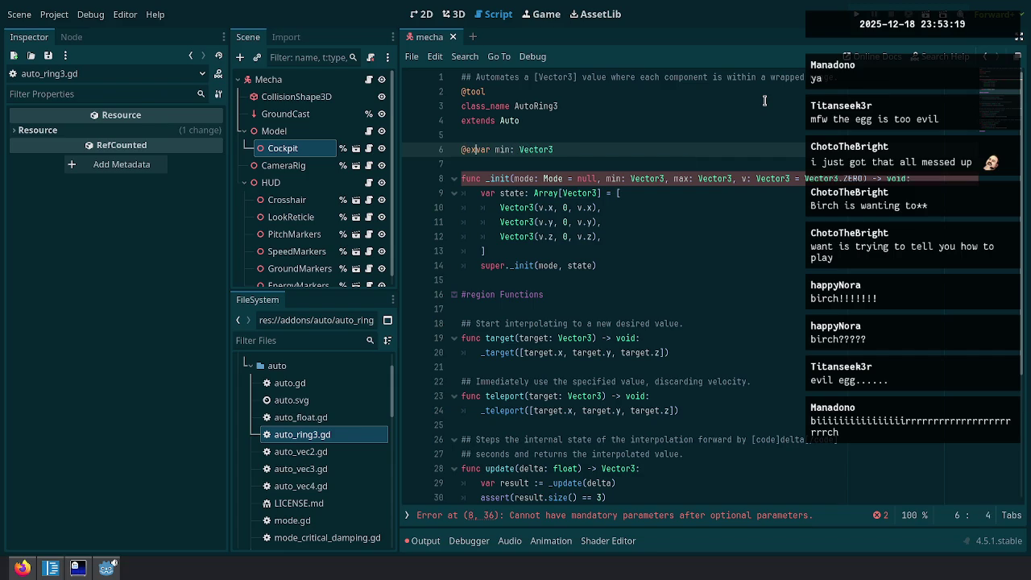
key("ctrl+shift+Left")
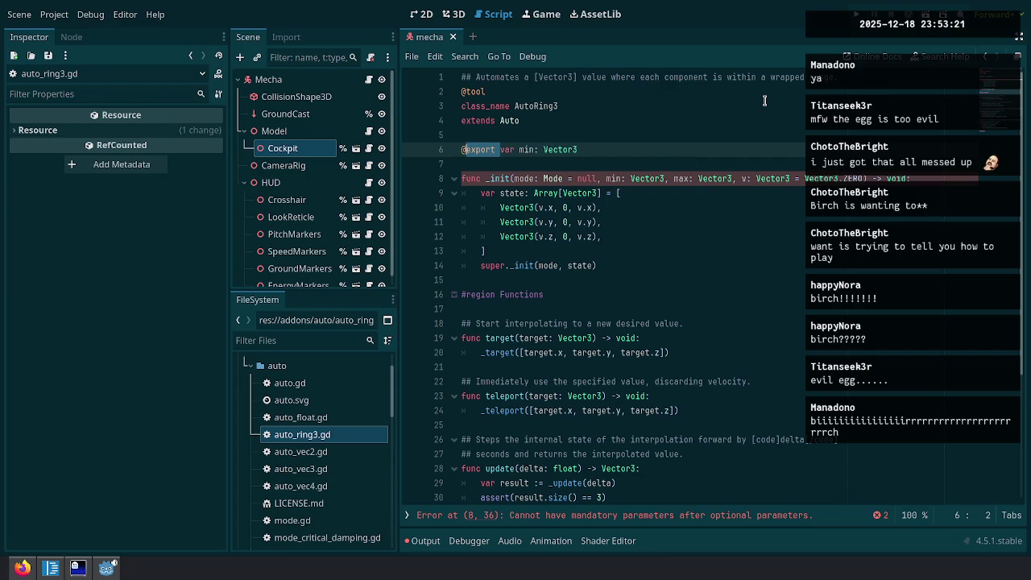
left_click(514, 121, "ctrl")
Review auto.gd's _init, elapsed-time variable and _update function, then reopen auto_ring3.gd.
scroll(519, 124, "up", 13)
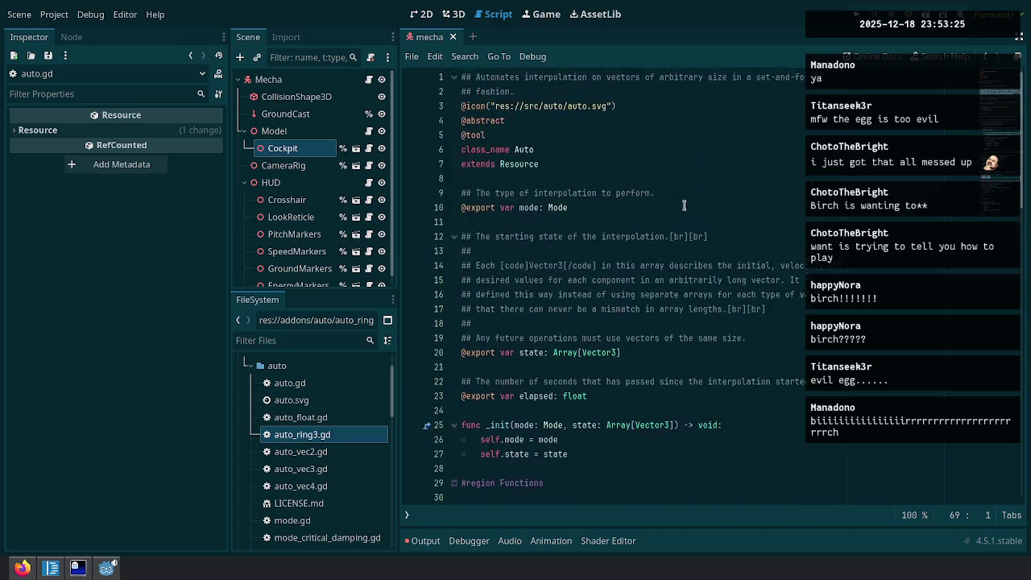
left_click(658, 193)
left_click(616, 395)
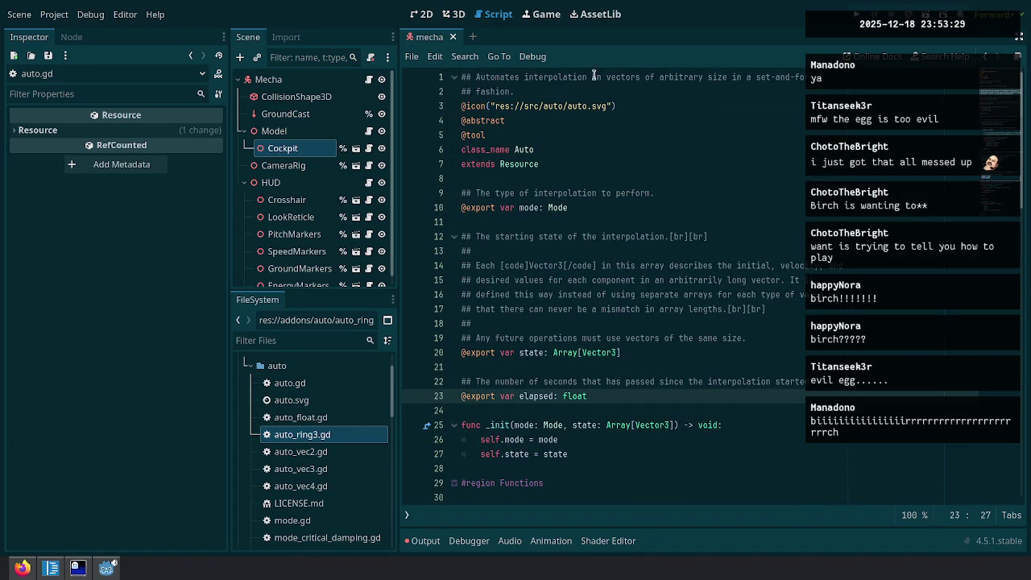
key("ctrl+End")
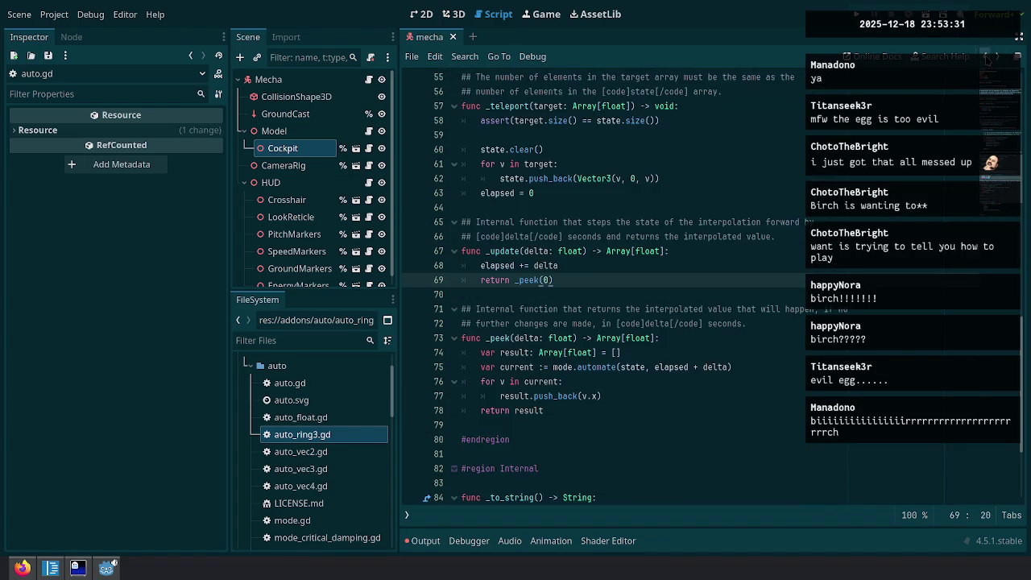
key("ctrl+Home")
left_click(997, 58)
scroll(566, 174, "up", 8)
scroll(566, 177, "up", 5)
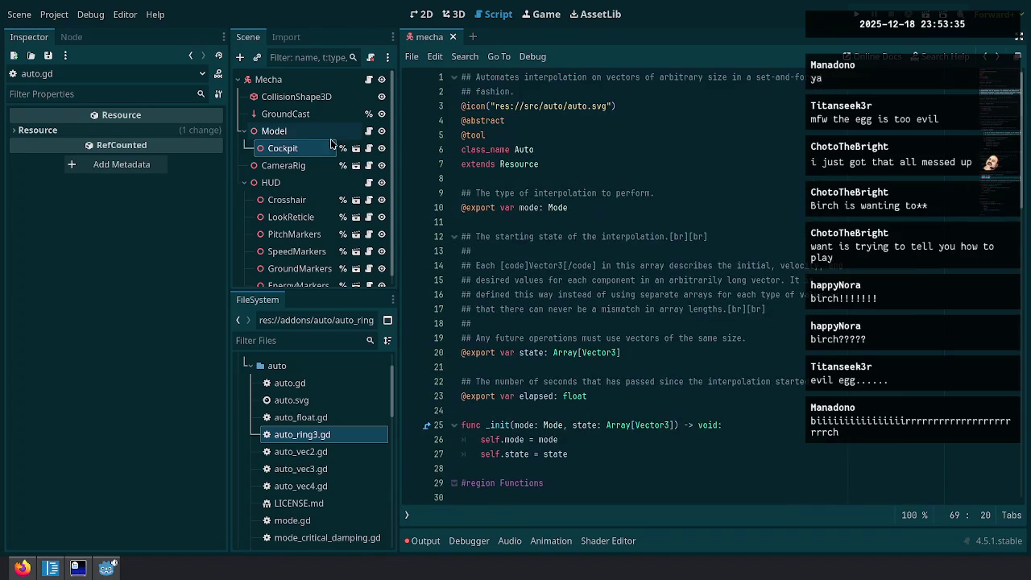
double_click(354, 435)
Duplicate the min export line and rename the copy to max.
left_click(596, 150)
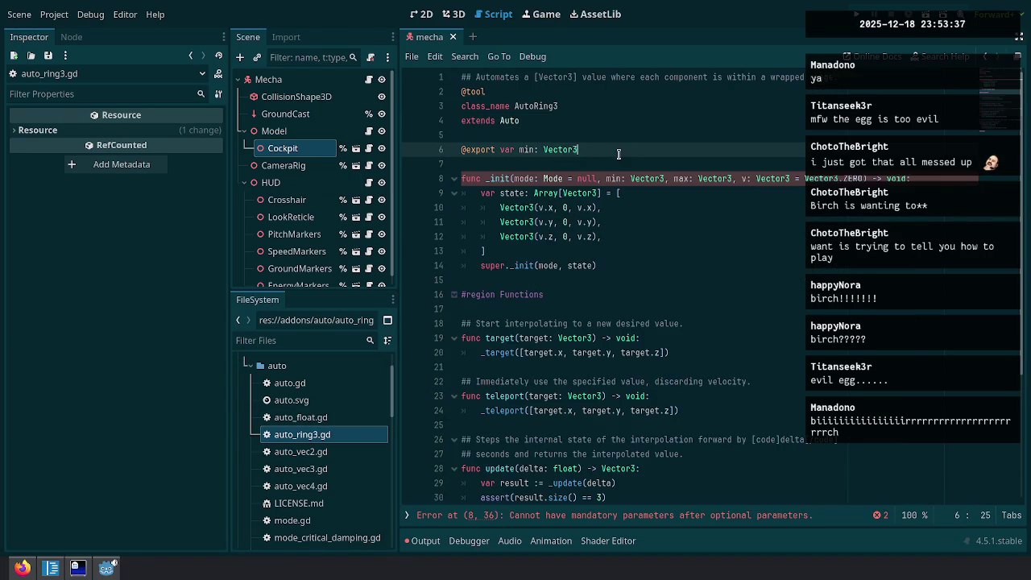
key("ctrl+shift+d")
double_click(528, 164)
type("max")
Move the min and max parameters to the front of _init's parameter list.
left_click(682, 251)
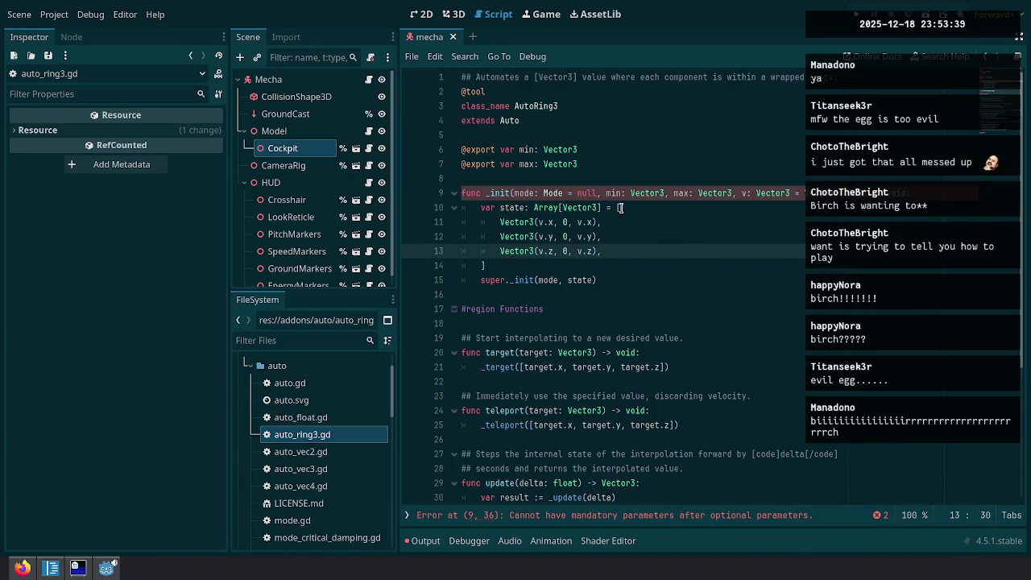
left_click(669, 279)
left_click(692, 265)
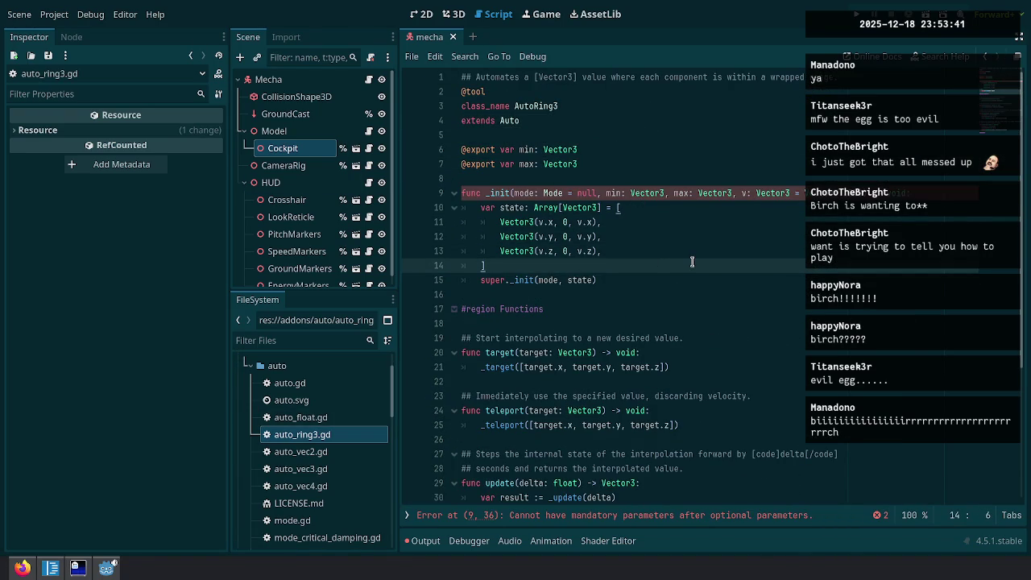
key("Up")
key("Up")
key("Up")
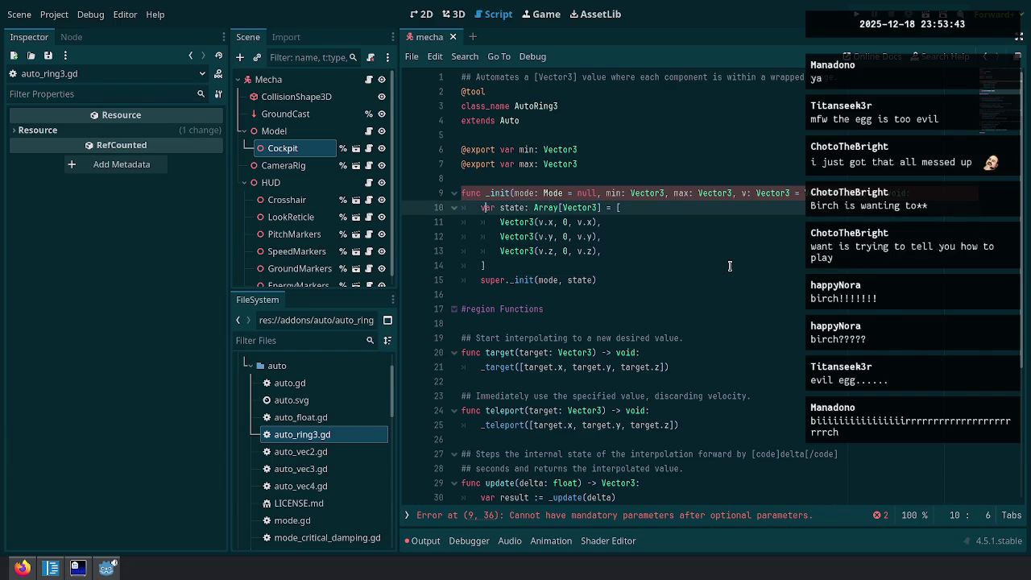
key("ctrl+Right")
key("ctrl+Right")
key("ctrl+Left")
key("ctrl+shift+Right")
key("ctrl+shift+Right")
key("ctrl+shift+Right")
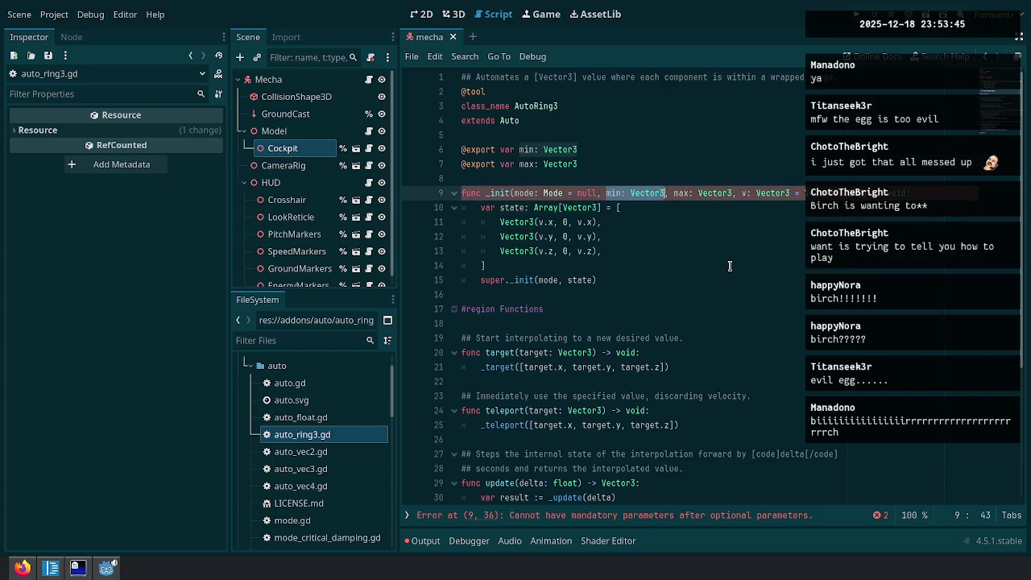
key("ctrl+shift+Left")
key("ctrl+shift+Left")
key("ctrl+x")
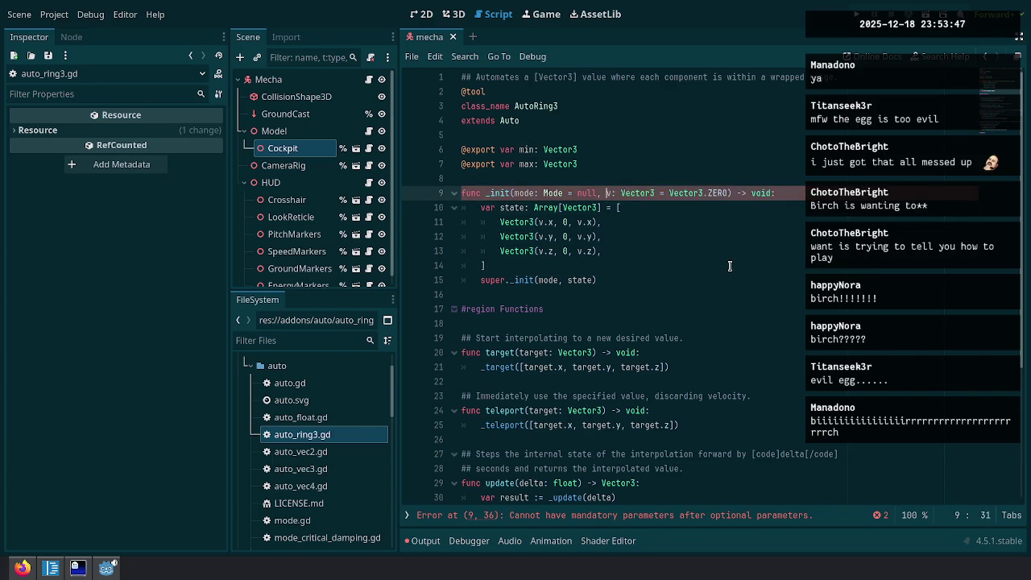
key("ctrl+Left")
key("ctrl+Left")
key("ctrl+Left")
key("ctrl+v")
key("Down")
key("Down")
Try a this.min = min line before the super call, then revert the misplaced lines.
key("Down")
key("Down")
key("Down")
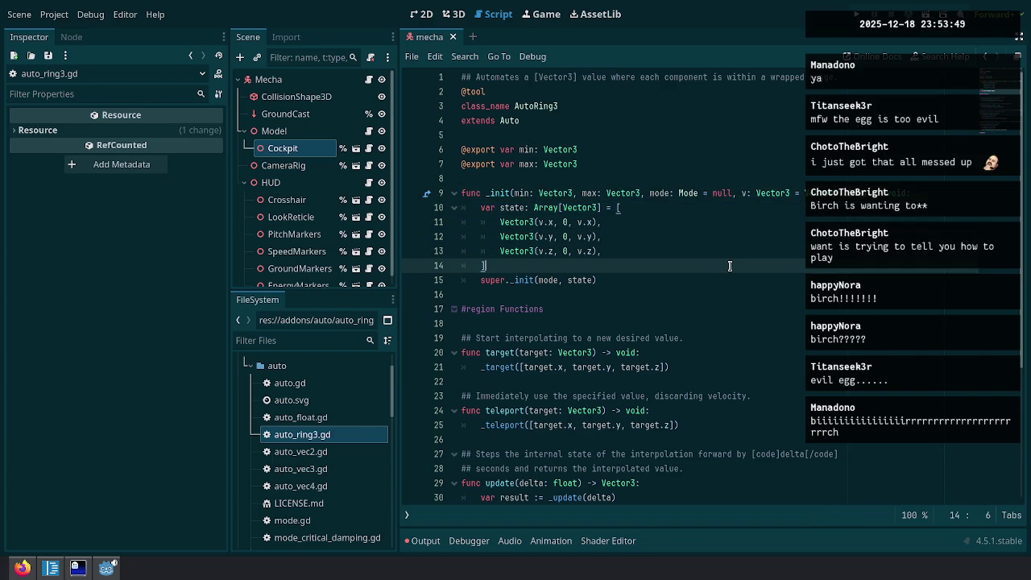
key("Return")
key("Return")
key("Down")
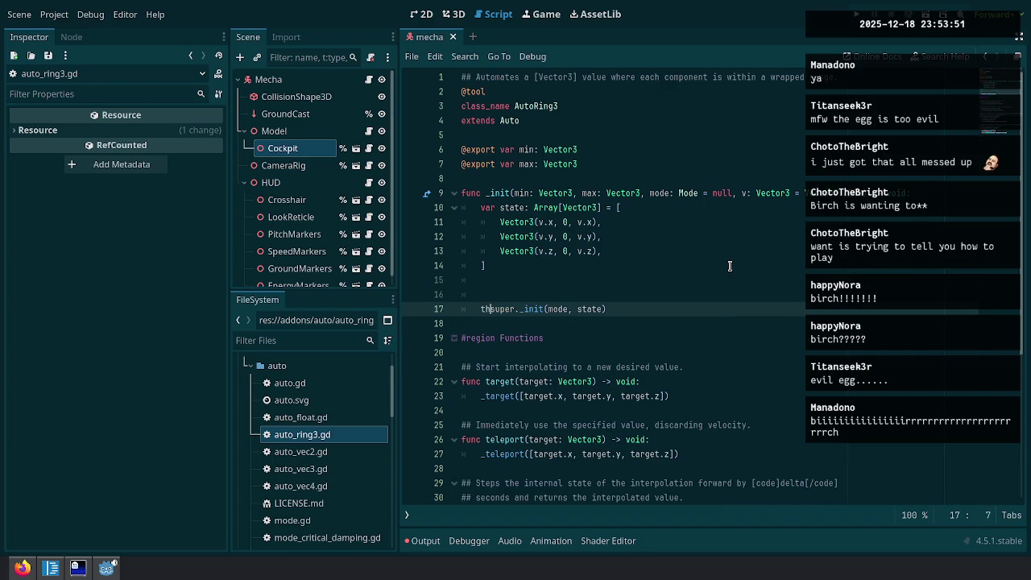
key("Up")
key("Up")
type("this.m")
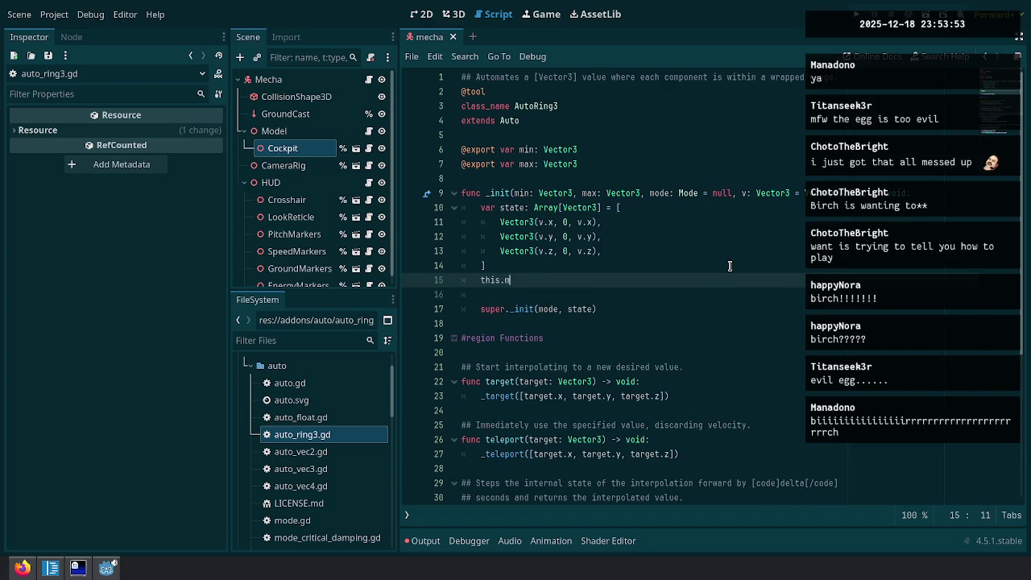
type("in = min")
key("Escape")
key("Down")
key("Delete")
key("Up")
key("ctrl+shift+k")
key("Up")
key("Up")
key("Up")
key("Up")
key("Up")
Add self.min = min and self.max = max assignments at the top of _init.
key("ctrl+v")
key("ctrl+shift+Return")
type("this.")
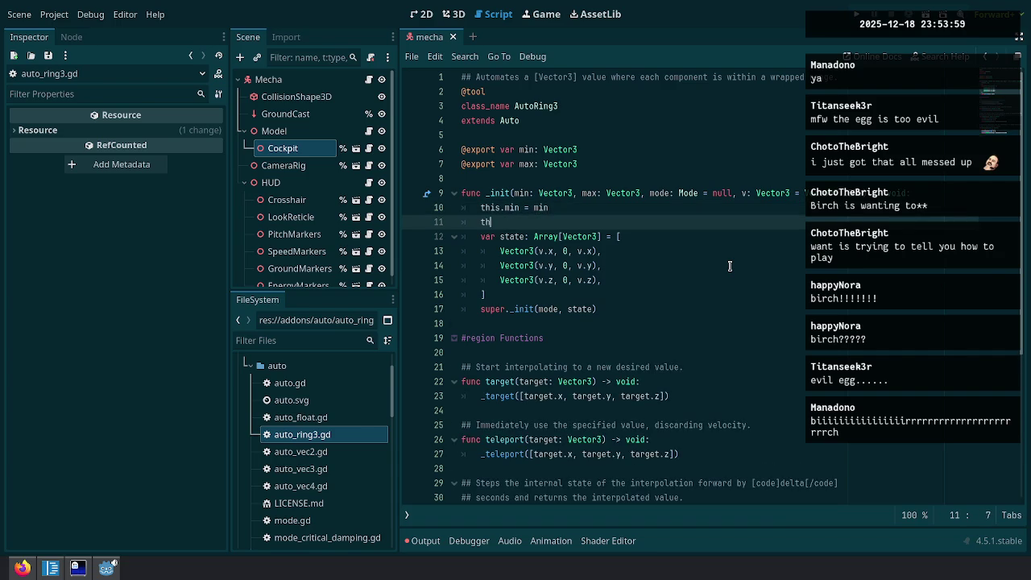
key("BackSpace")
key("BackSpace")
key("BackSpace")
type("self.max =")
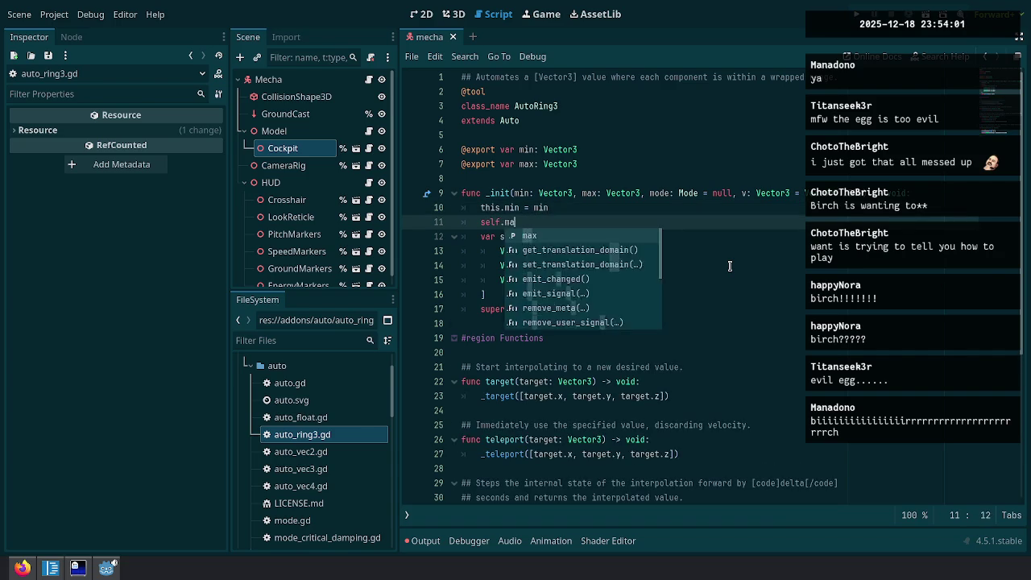
key("Up")
key("Home")
key("ctrl+Delete")
type("self")
key("Escape")
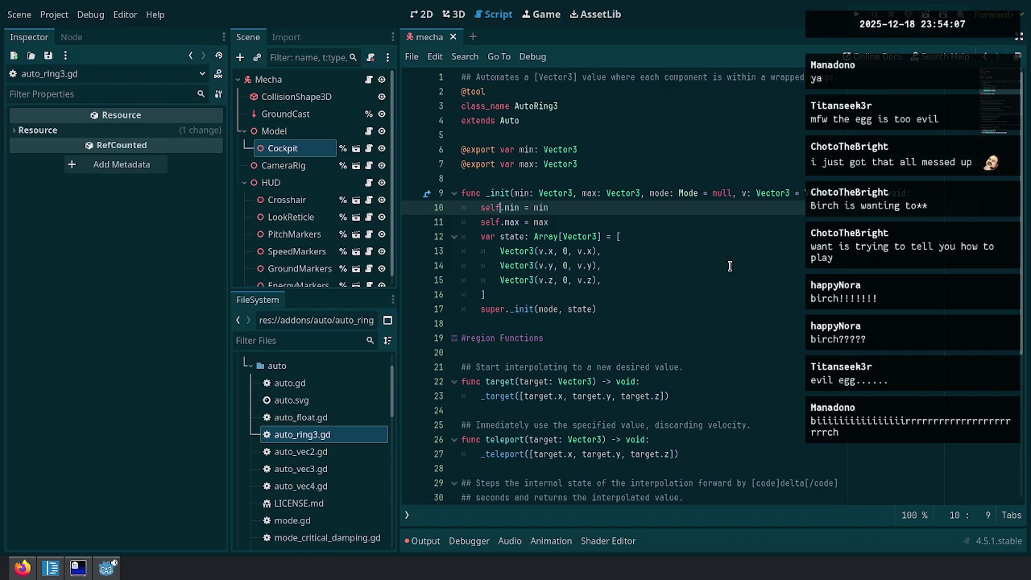
left_click(723, 381)
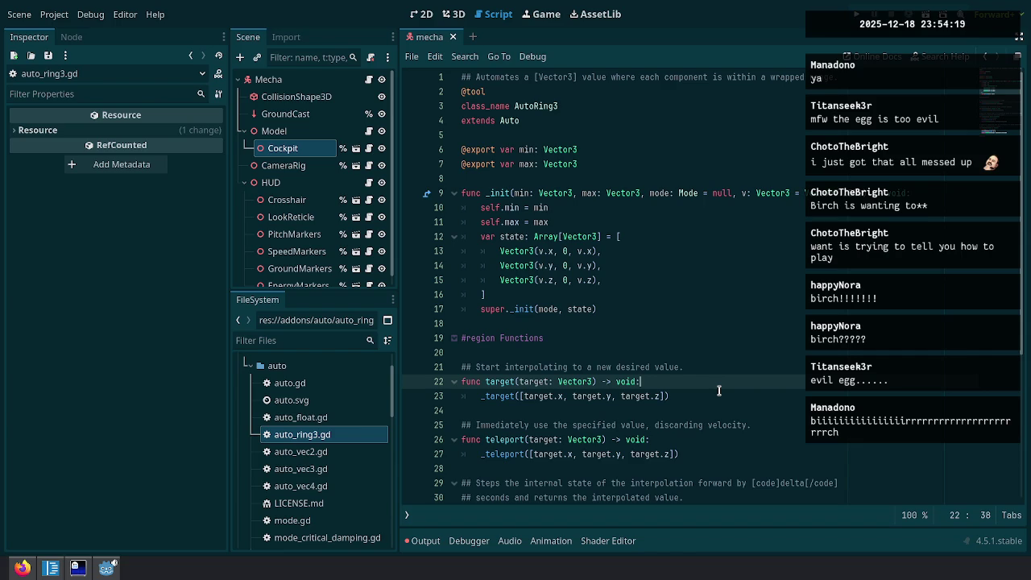
Add a wrapf(target.x, min.x, max.x) line in the target function.
key("Return")
type("wrapf")
key("Return")
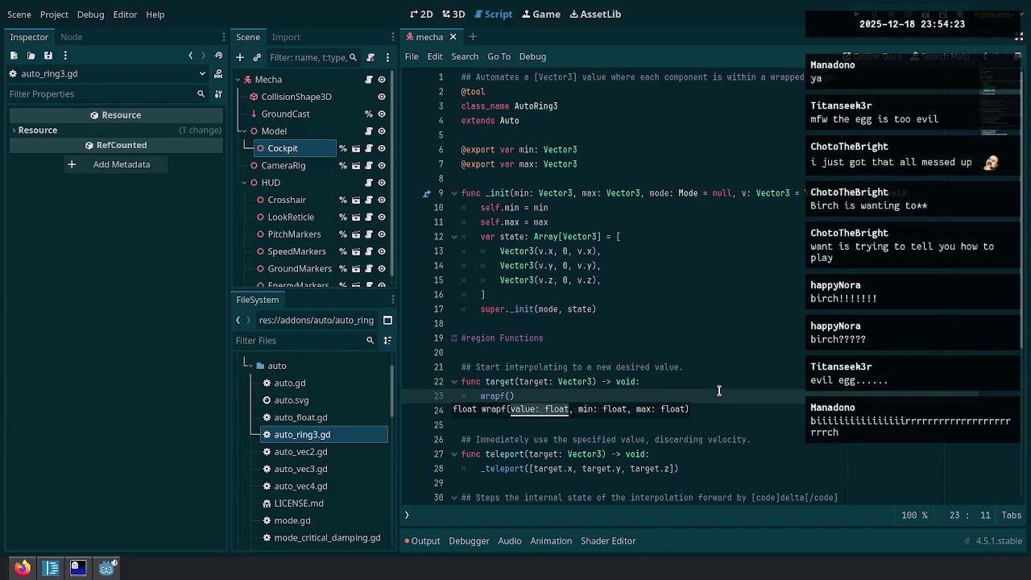
type("target.x")
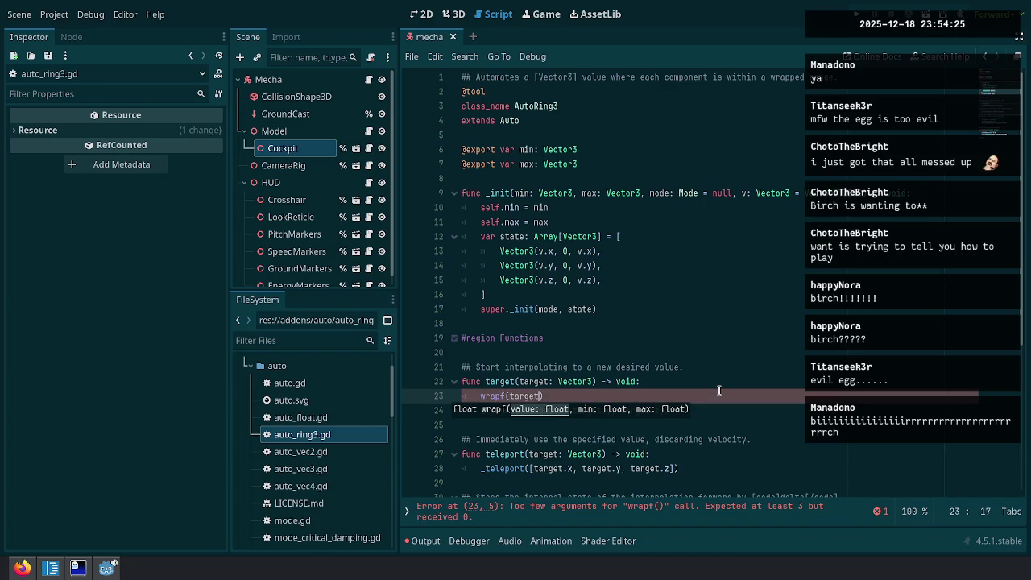
type(", ")
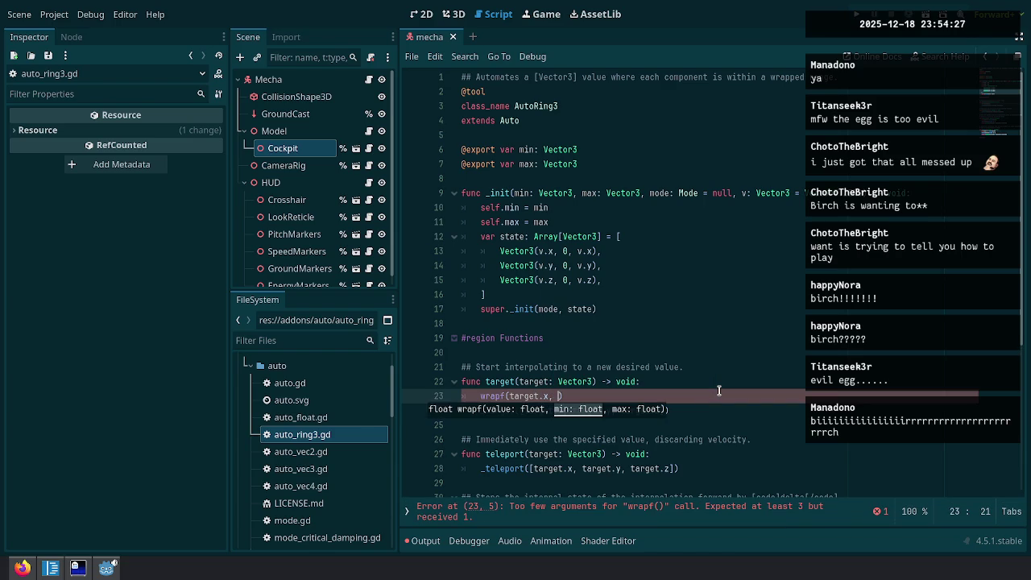
type("min.x, m")
type("ax.x")
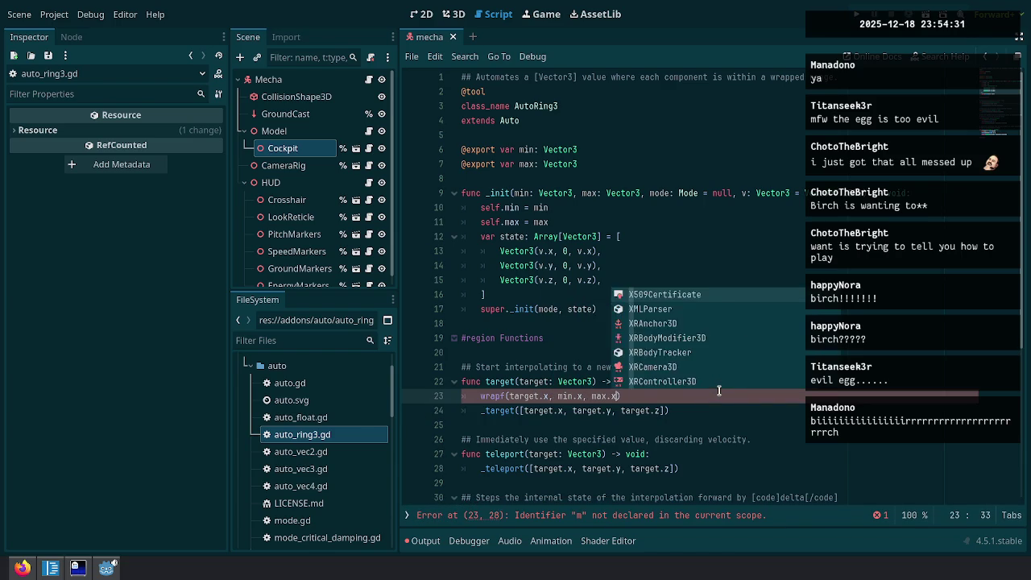
key("Home")
key("Up")
key("End")
key("Return")
type("wra")
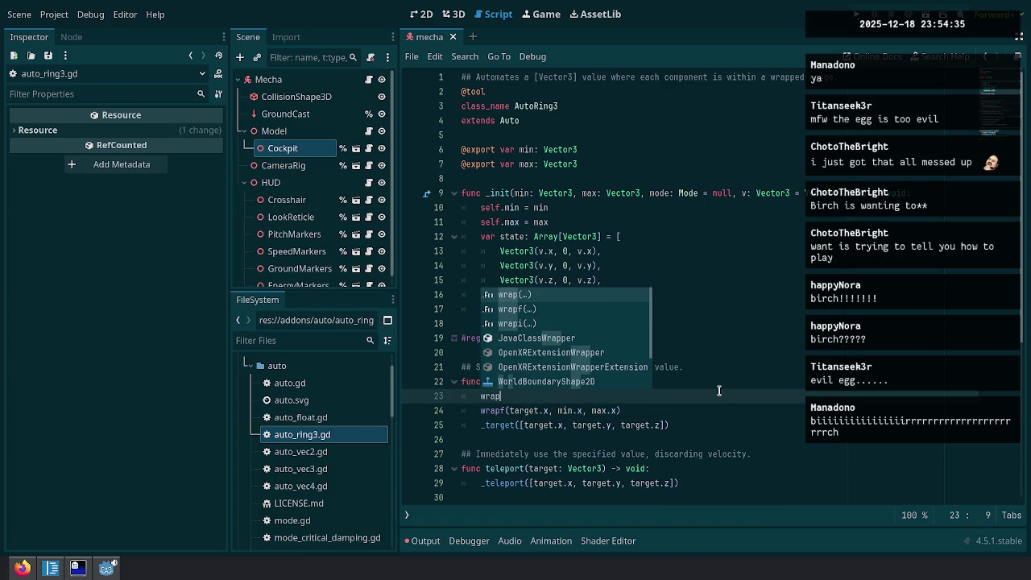
key("BackSpace")
key("BackSpace")
key("BackSpace")
type("target.wr")
key("BackSpace")
key("BackSpace")
key("BackSpace")
Duplicate the wrapf line into y and z versions.
key("ctrl+shift+d")
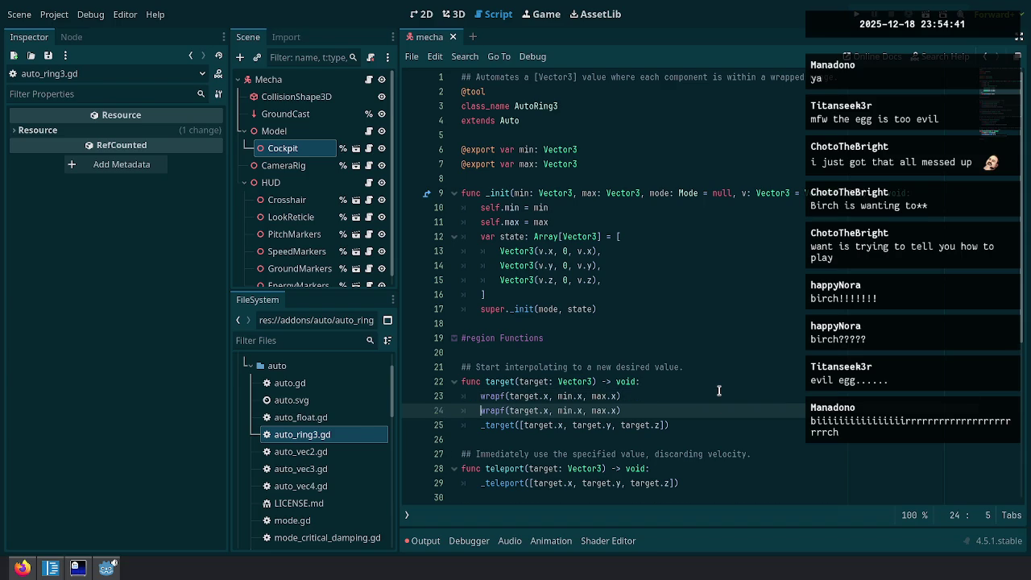
key("ctrl+Right")
key("ctrl+Right")
key("ctrl+Right")
key("shift+Left")
key("ctrl+d")
key("ctrl+d")
type("y")
key("ctrl+shift+d")
key("Left")
key("shift+Left")
key("ctrl+d")
key("ctrl+d")
type("z")
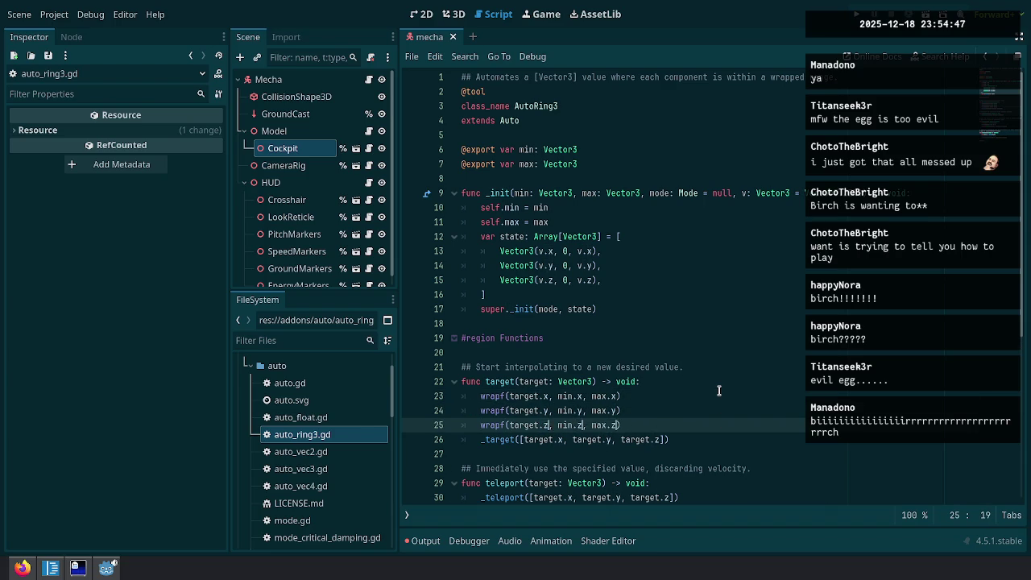
key("Escape")
Break the _target([ ]) call so its brackets sit on separate lines.
key("Up")
key("Up")
key("Home")
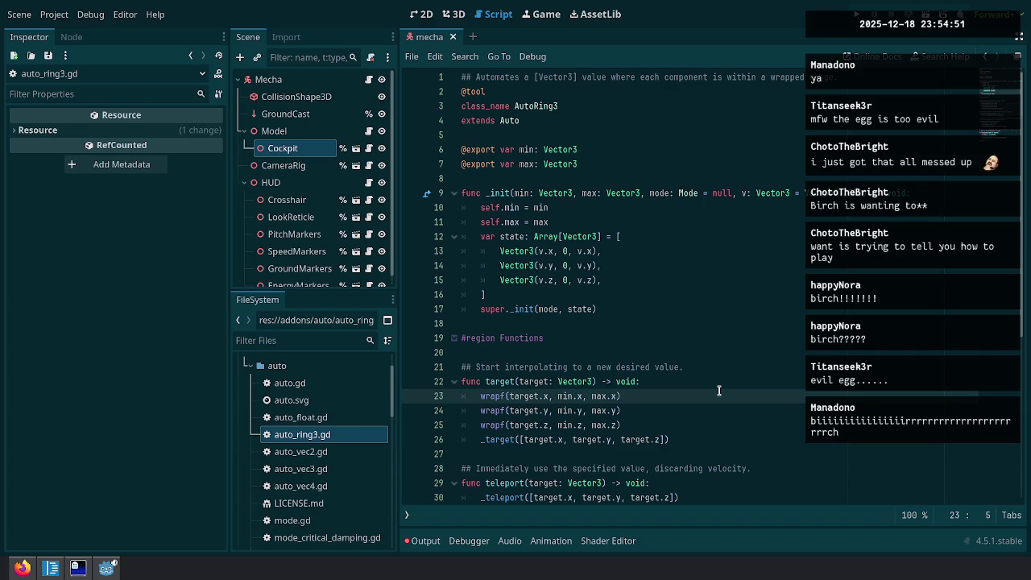
key("Down")
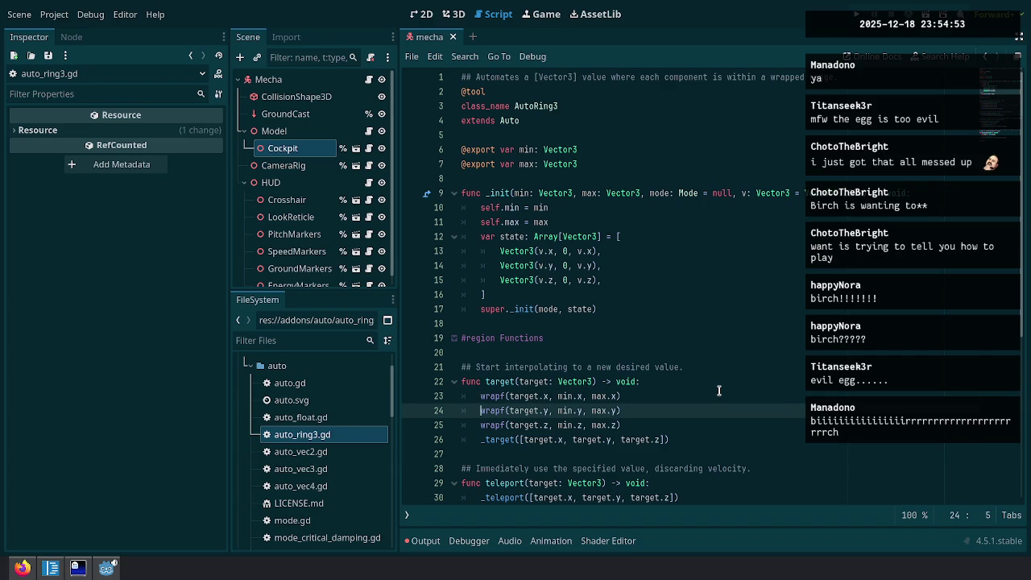
key("Down")
key("Down")
key("Right")
key("Right")
key("Right")
key("Return")
key("End")
key("Left")
key("Left")
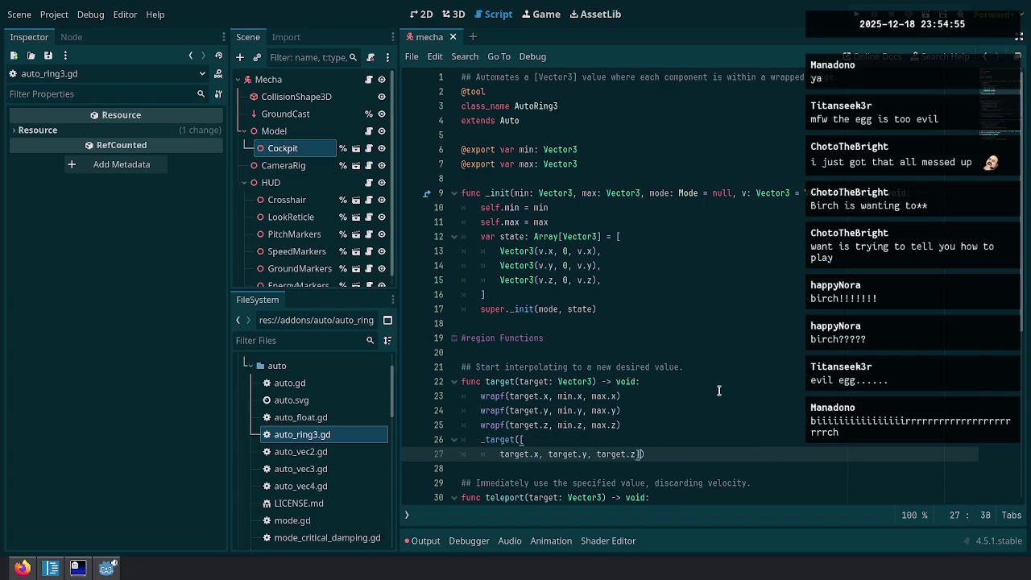
key("Return")
key("BackSpace")
Move the three wrapf lines inside the _target array, indent them, and save.
key("Up")
key("Up")
key("Up")
key("End")
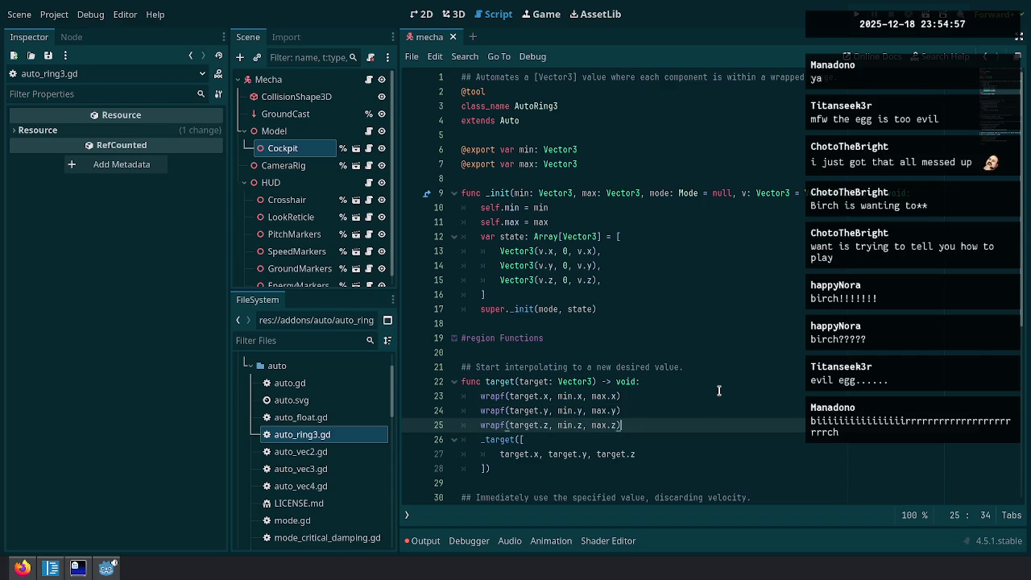
key("shift+Up")
key("shift+Up")
key("shift+Up")
key("BackSpace")
key("Down")
key("Down")
key("shift+Up")
key("ctrl+z")
key("ctrl+z")
key("ctrl+z")
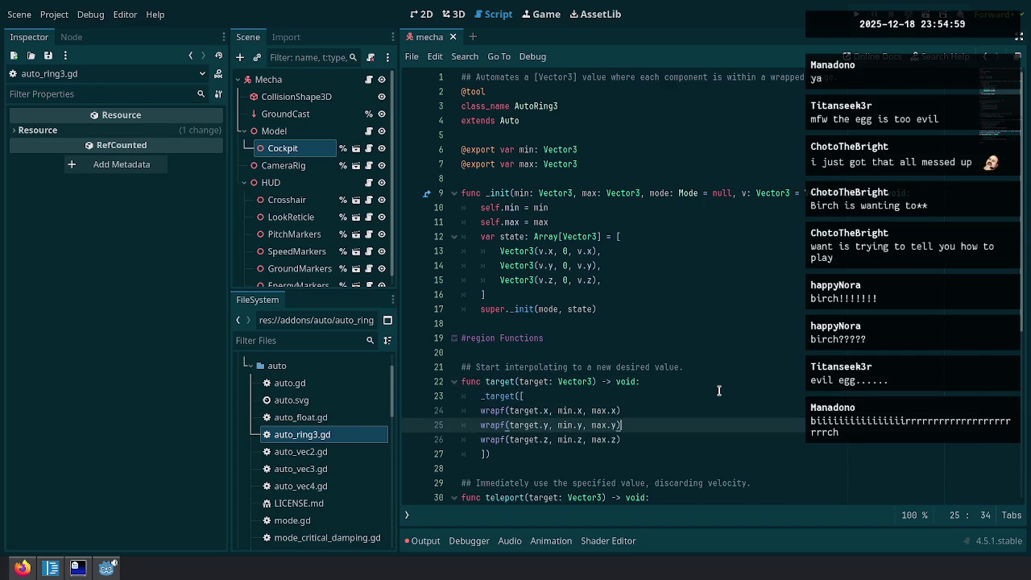
key("Tab")
key("ctrl+s")
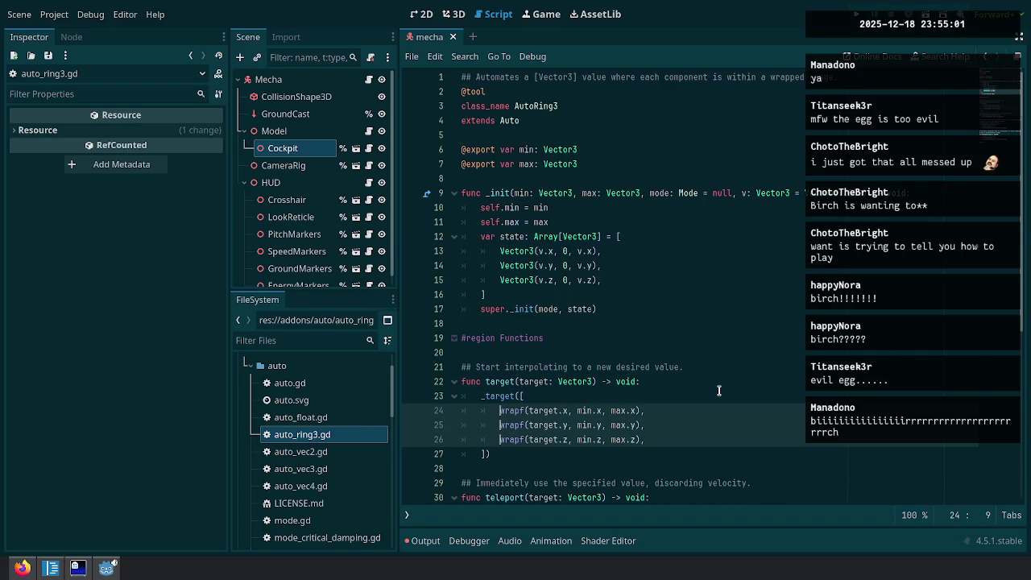
left_click(692, 355)
scroll(691, 379, "down", 3)
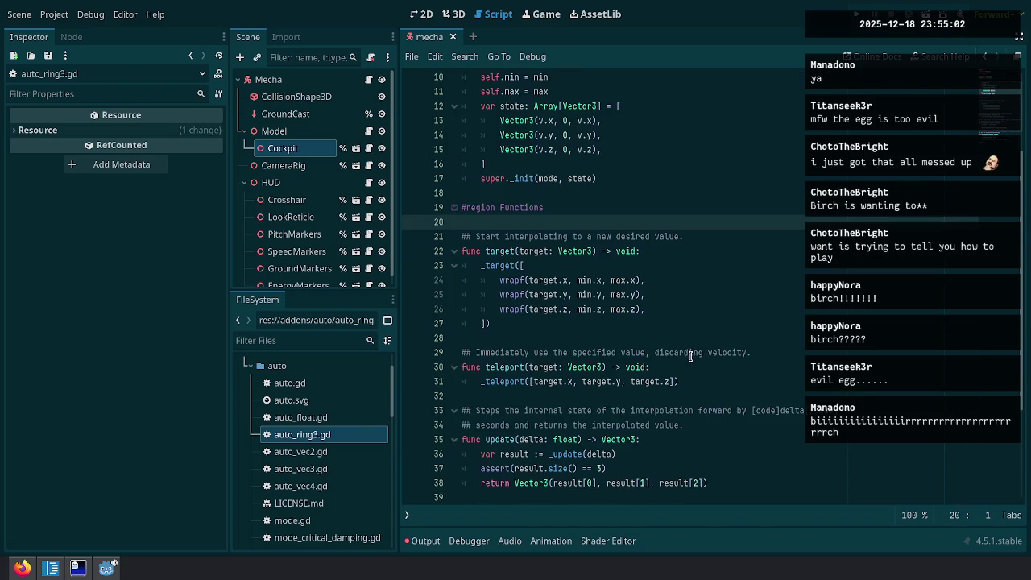
Copy target's _target([...]) block and paste it over teleport's call.
left_click(604, 309)
mouse_move(596, 326)
left_mouse_down()
mouse_move(644, 266)
mouse_move(713, 248)
left_mouse_up()
key("ctrl+c")
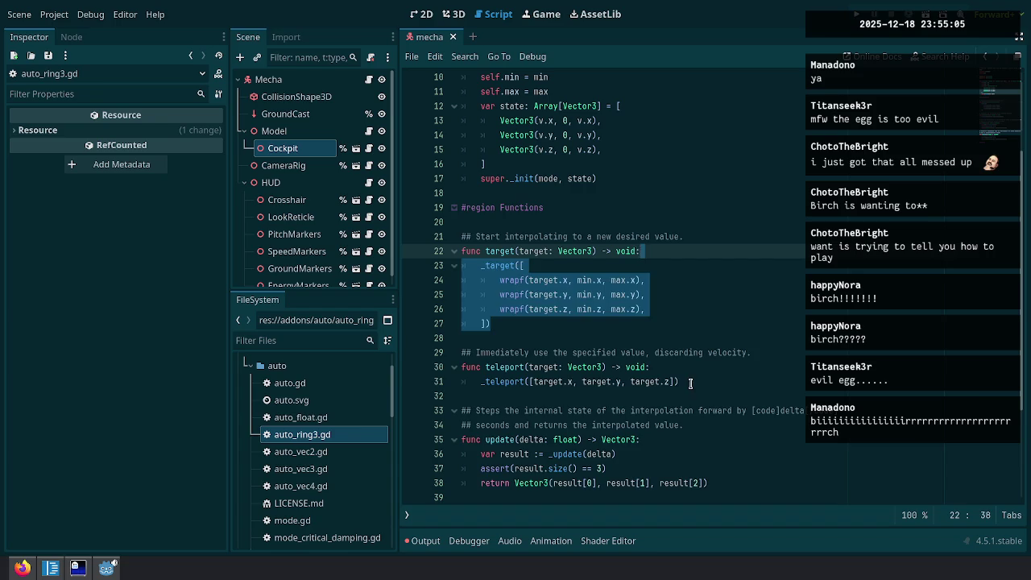
left_click_drag(684, 382, 654, 367)
key("ctrl+v")
Look over the update function, then jump to the _update definition in auto.gd.
left_click(685, 396)
left_click(733, 381)
scroll(725, 380, "down", 3)
left_click(722, 380)
left_click(499, 342)
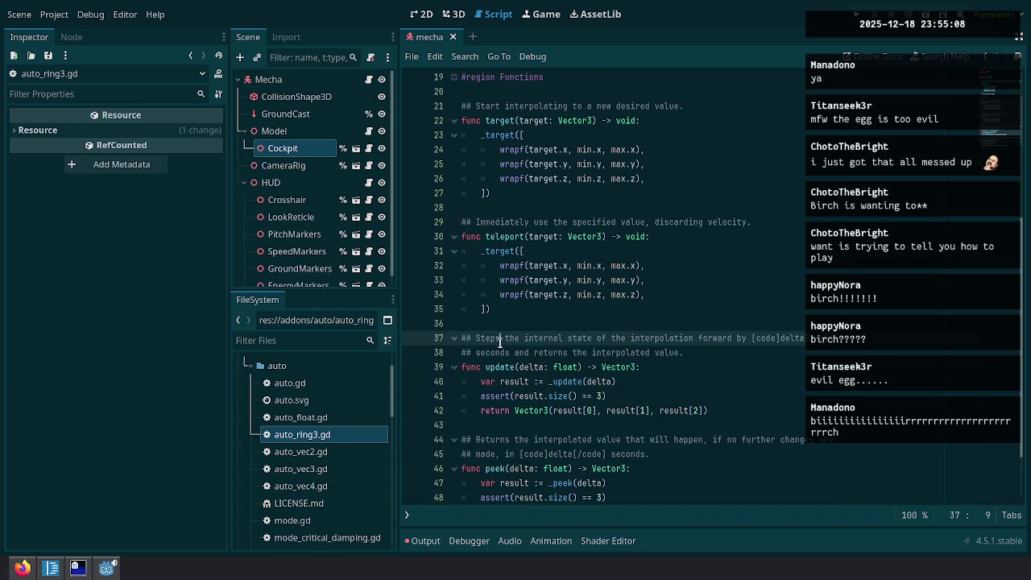
left_click(608, 368)
left_click(654, 394)
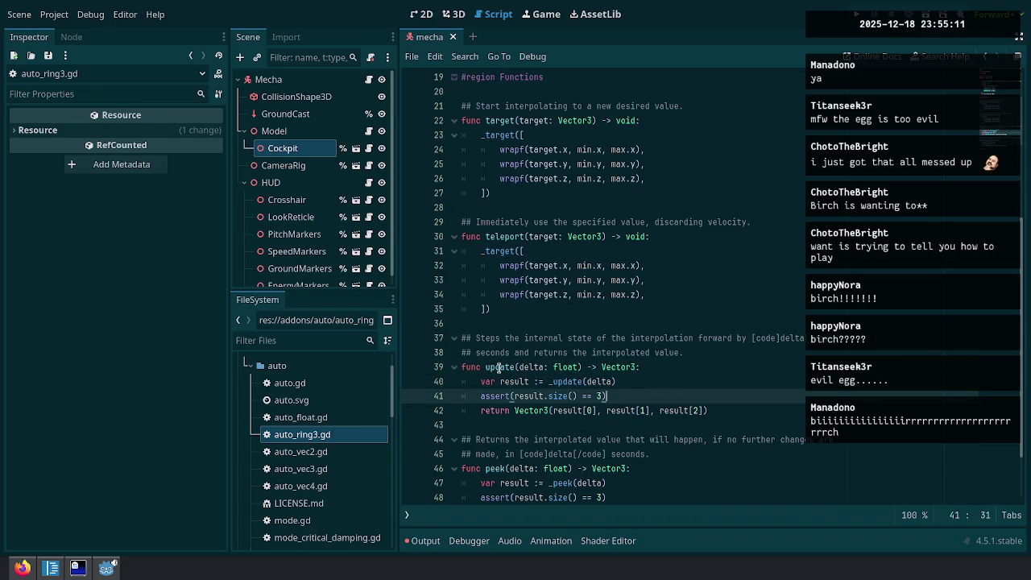
scroll(499, 368, "down", 2)
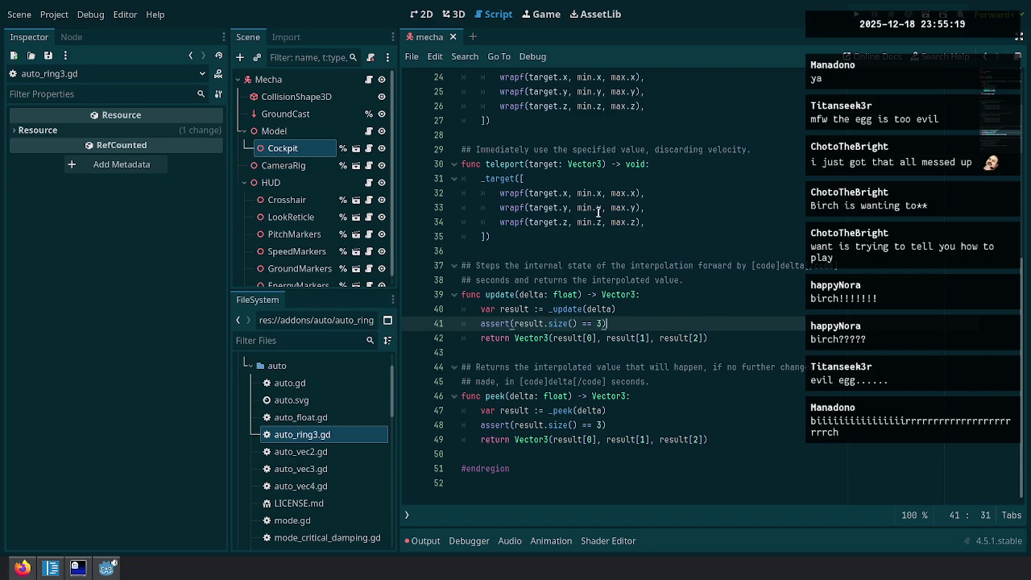
left_click(578, 309, "ctrl")
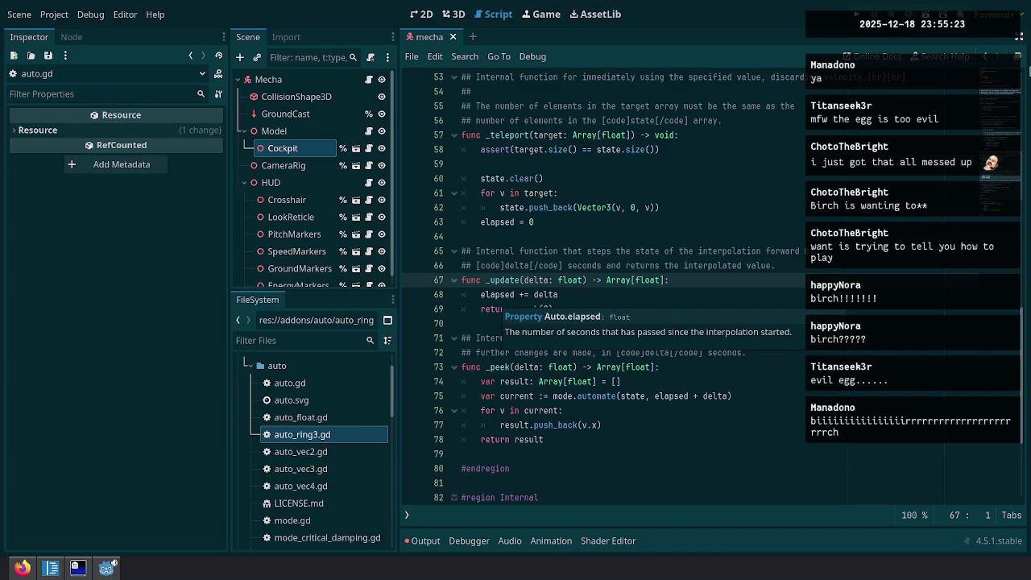
Review the _target function's state-update lines in auto.gd.
left_click(984, 57)
left_click(984, 57)
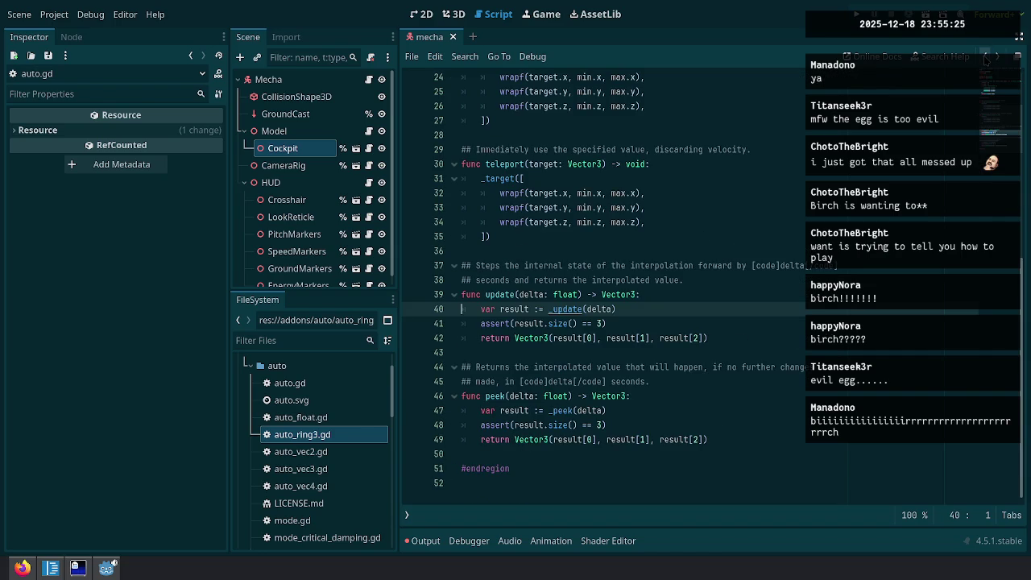
left_click(997, 52)
scroll(601, 352, "down", 3)
left_click(601, 352)
scroll(601, 352, "down", 5)
scroll(601, 352, "down", 1)
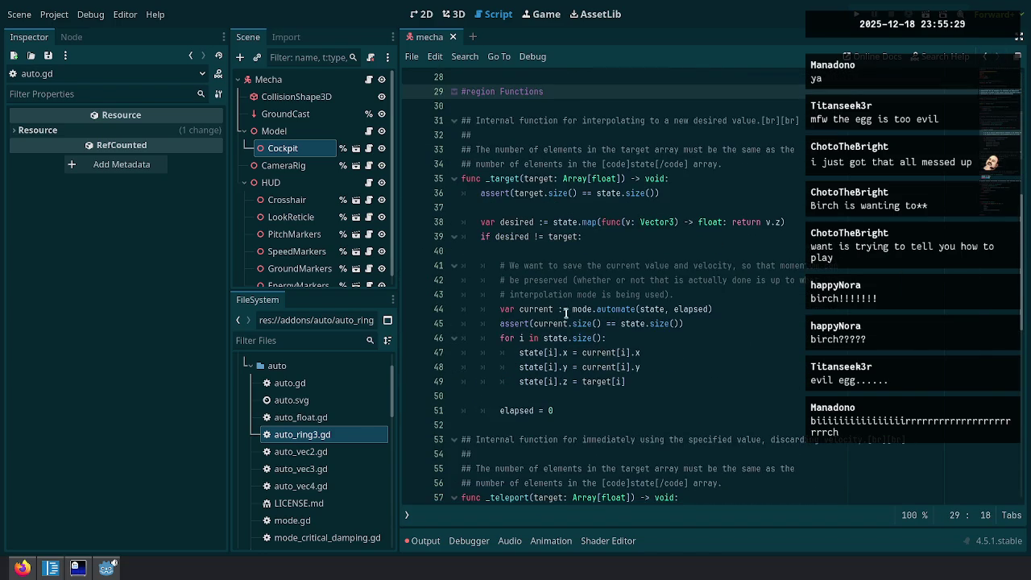
left_click(562, 309)
left_click_drag(512, 236, 626, 382)
left_click(626, 381)
left_click(616, 351, "shift")
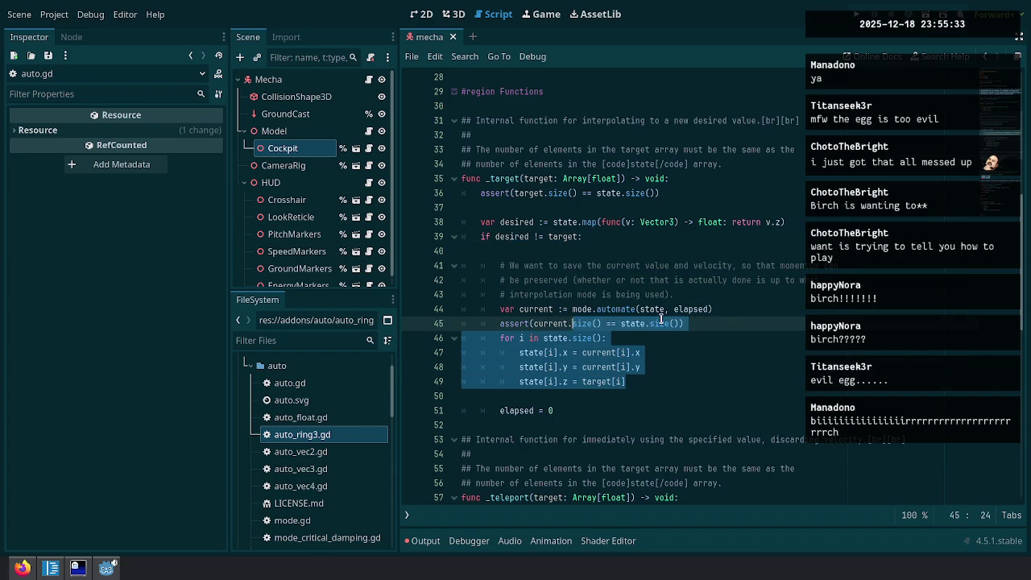
left_click(684, 391)
left_click(673, 383)
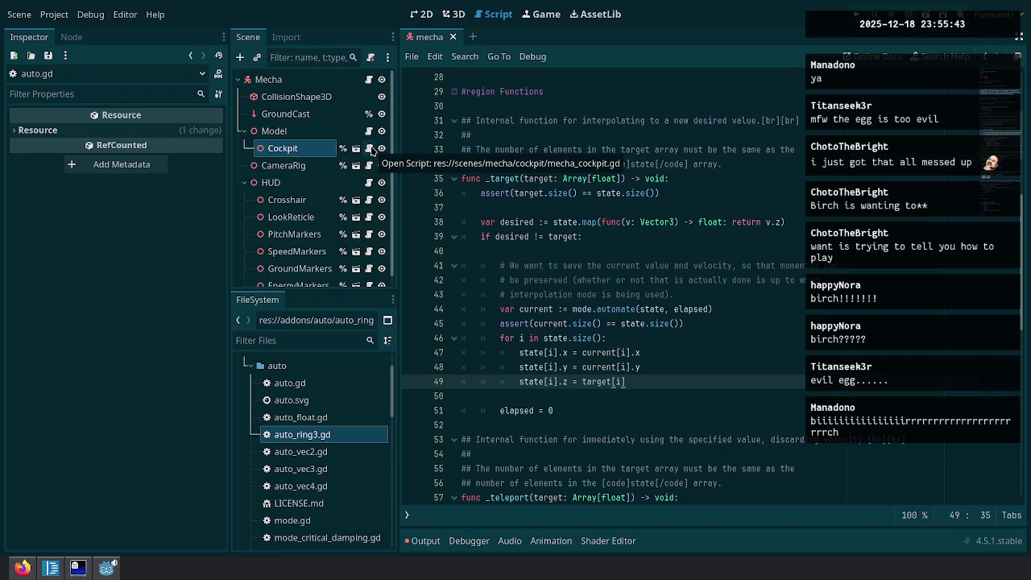
Open the Cockpit node's mecha_cockpit.gd script and add a blank line after _ready.
left_click(369, 148)
left_click(710, 338)
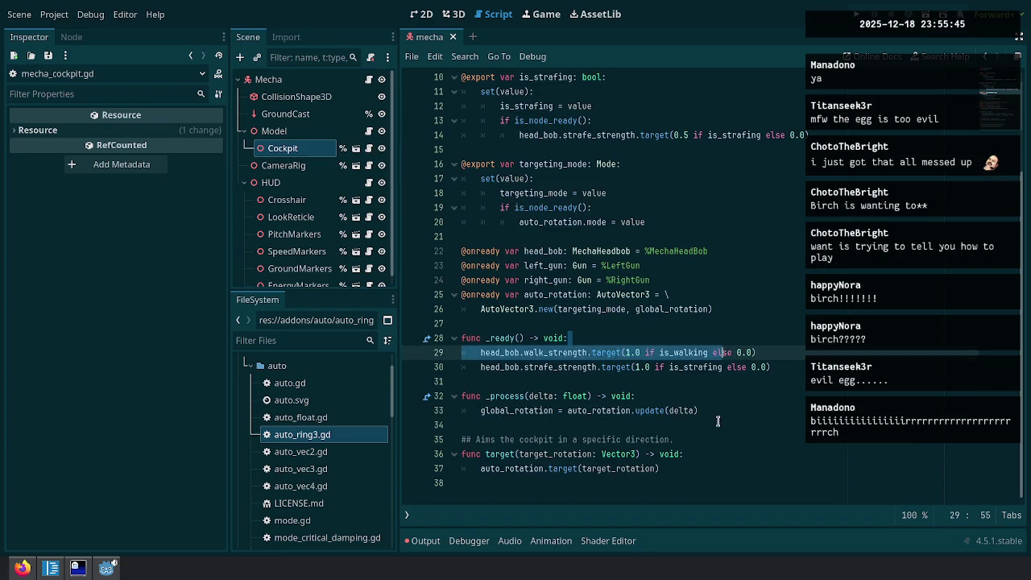
key("Return")
left_click(360, 434)
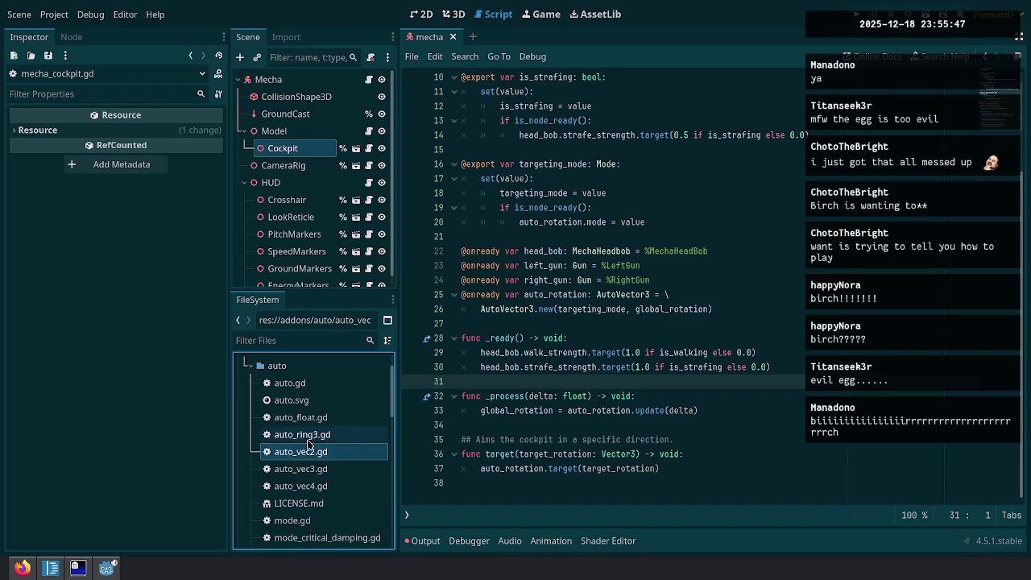
Delete auto_ring3.gd from the auto addon.
key("Delete")
left_click(422, 359)
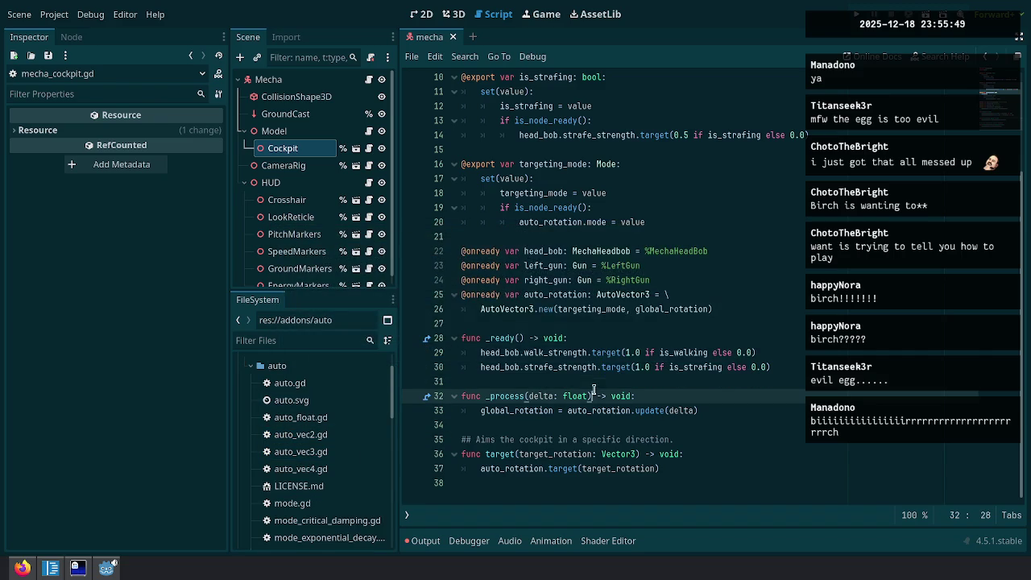
left_click(615, 174)
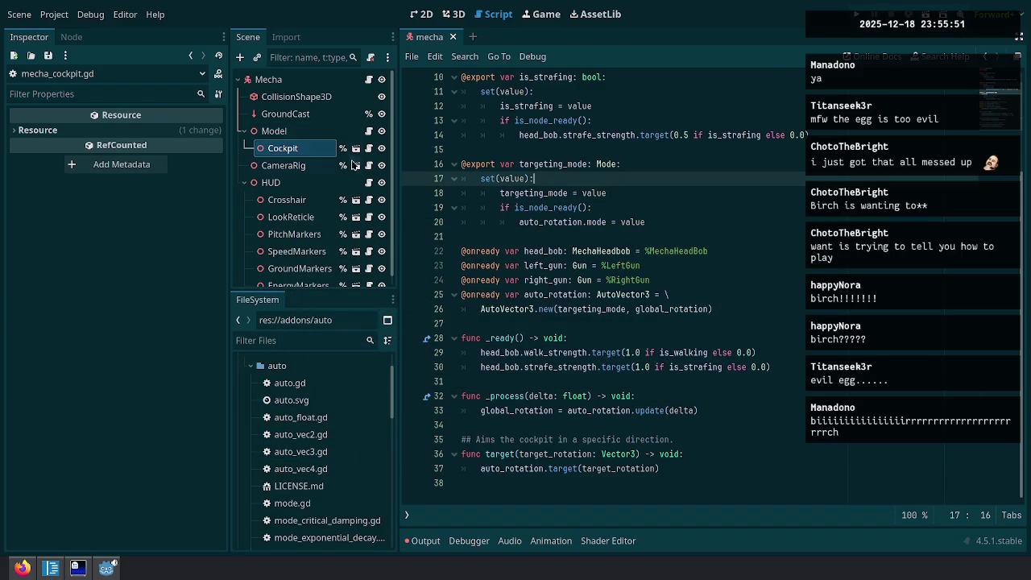
Open the CameraRig scene and inspect CameraFollow's position and rotation target calls.
left_click(368, 168)
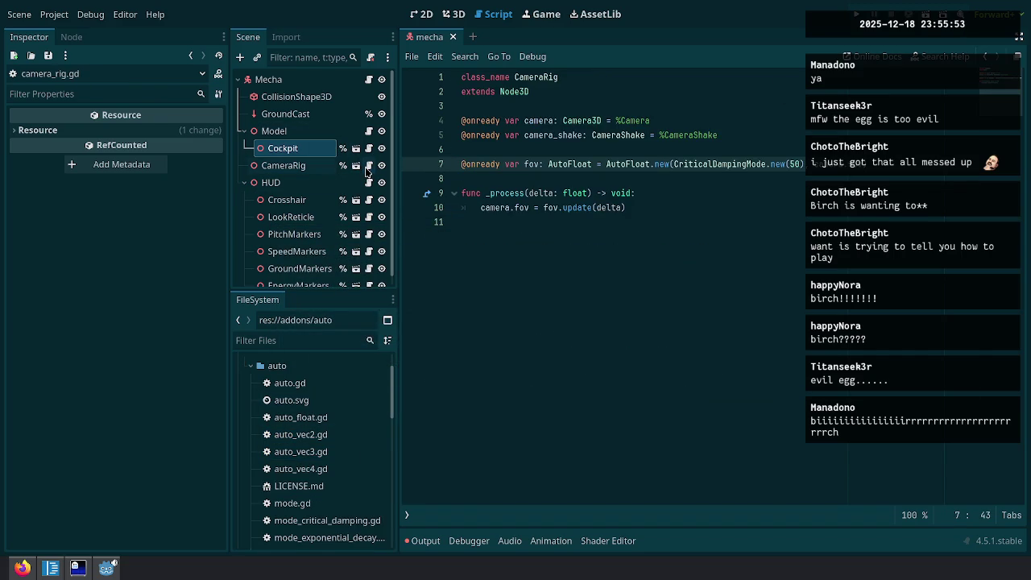
left_click(356, 165)
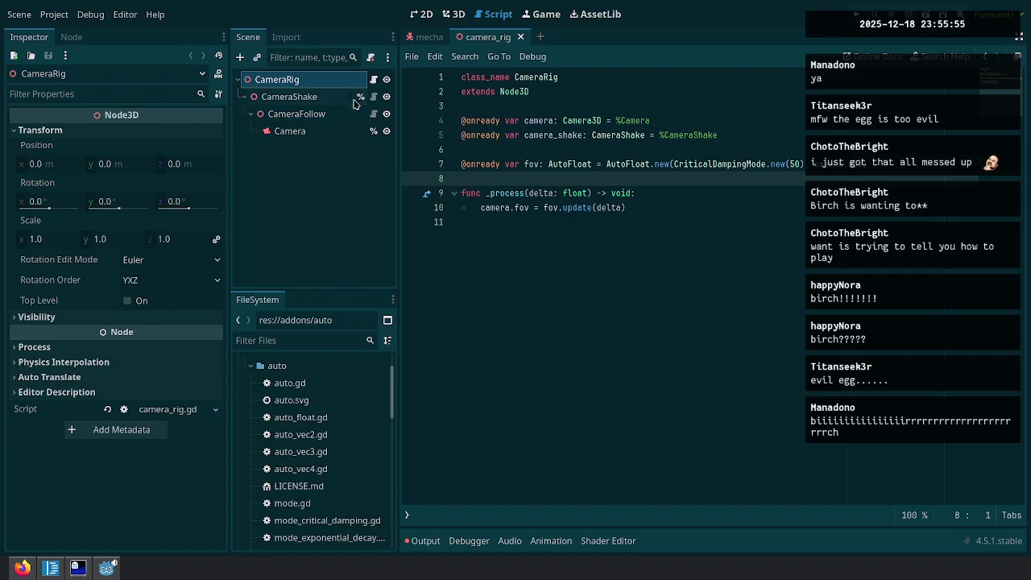
left_click(373, 78)
left_click(373, 96)
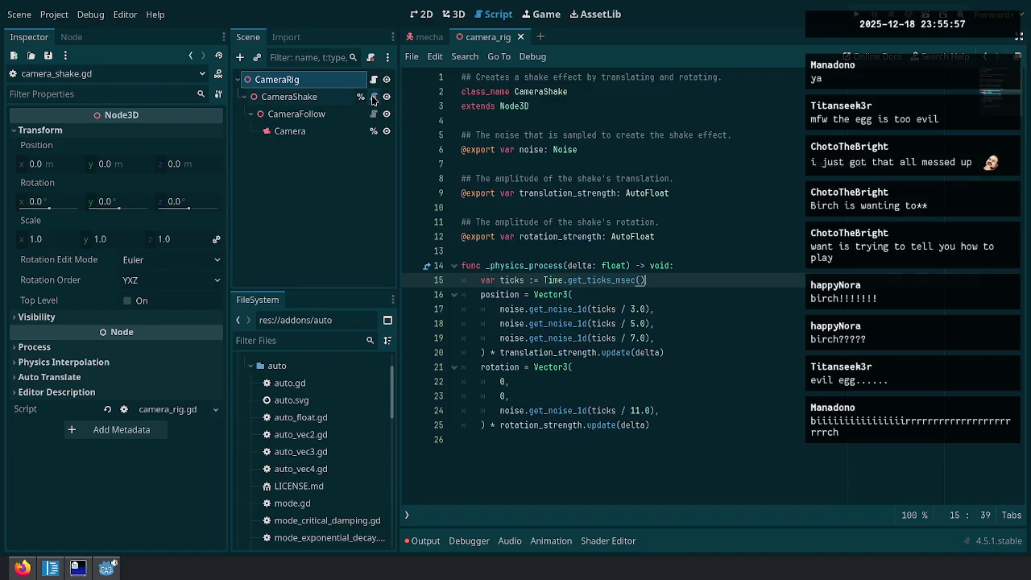
left_click(373, 114)
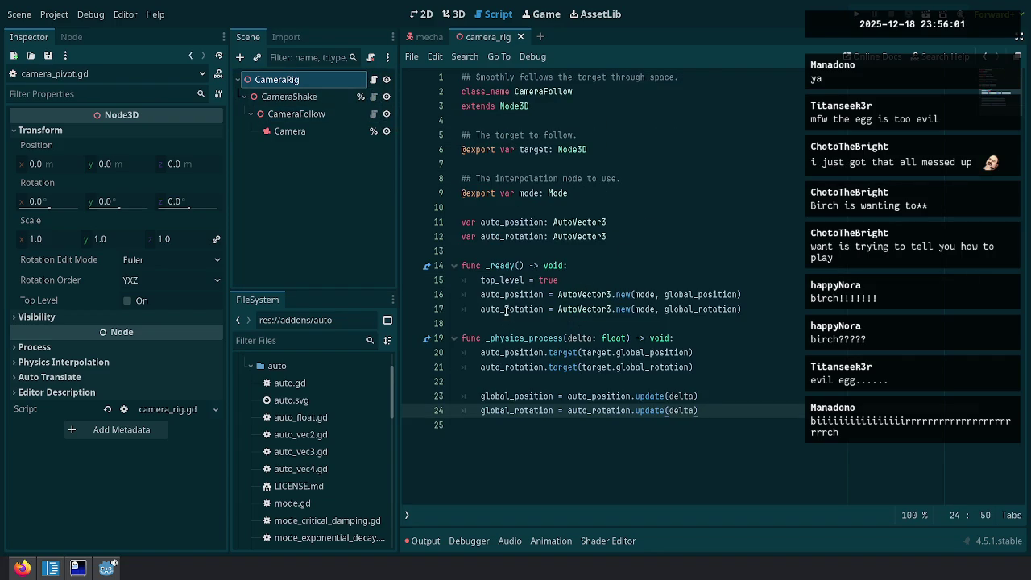
left_click(550, 360)
left_click(553, 368)
left_click_drag(490, 367, 698, 366)
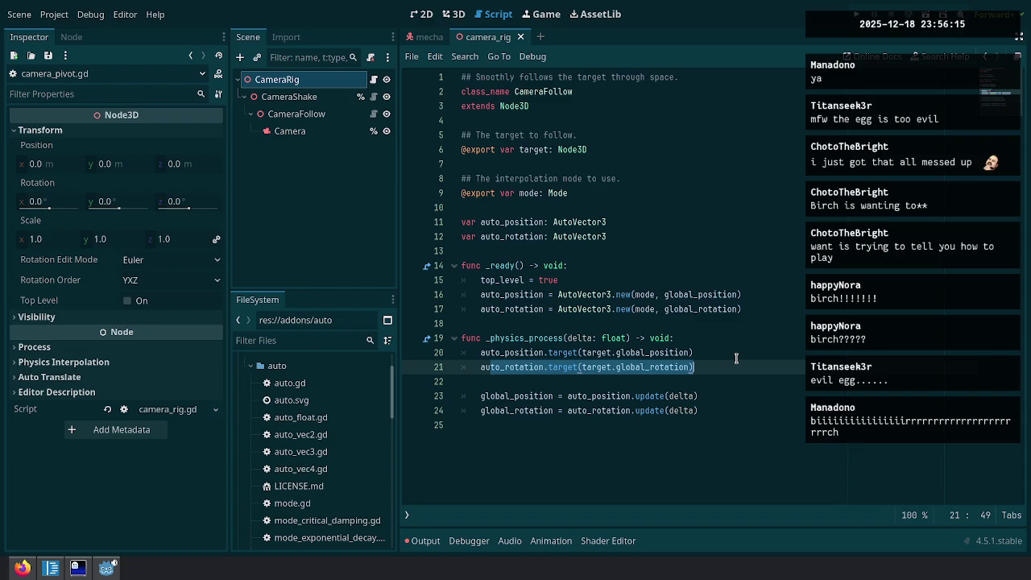
Insert a lerp_angle call on a new line after line 21 and open its documentation.
key("End")
key("Return")
type("slerp")
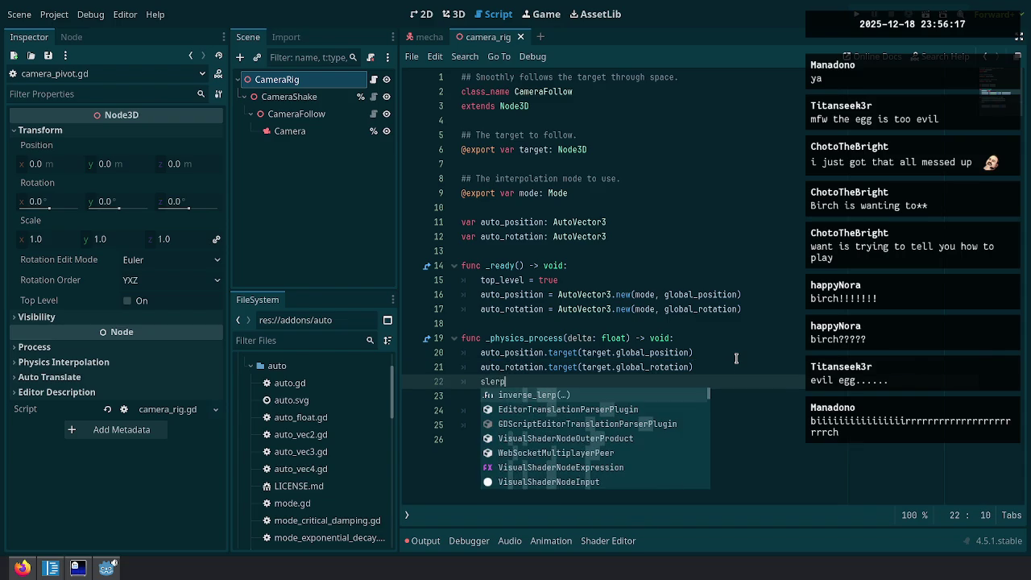
key("BackSpace")
key("BackSpace")
key("BackSpace")
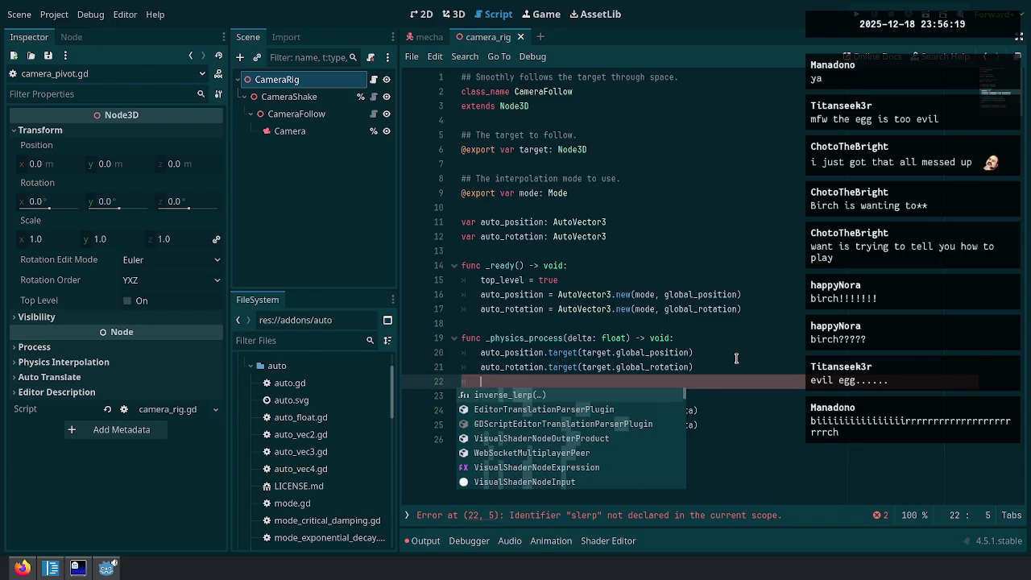
type("lerp")
key("Down")
key("Down")
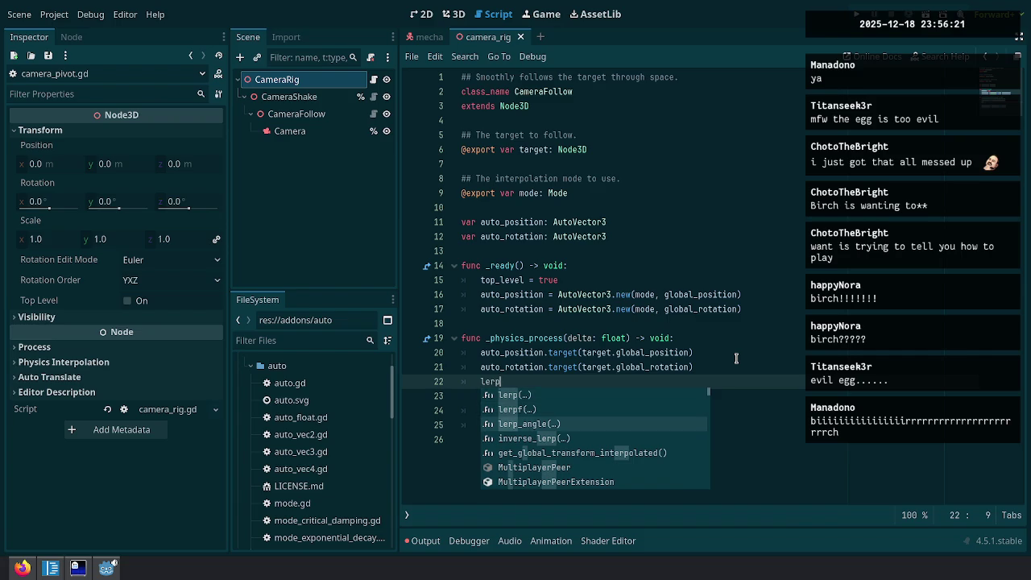
key("Return")
left_click(499, 381, "ctrl")
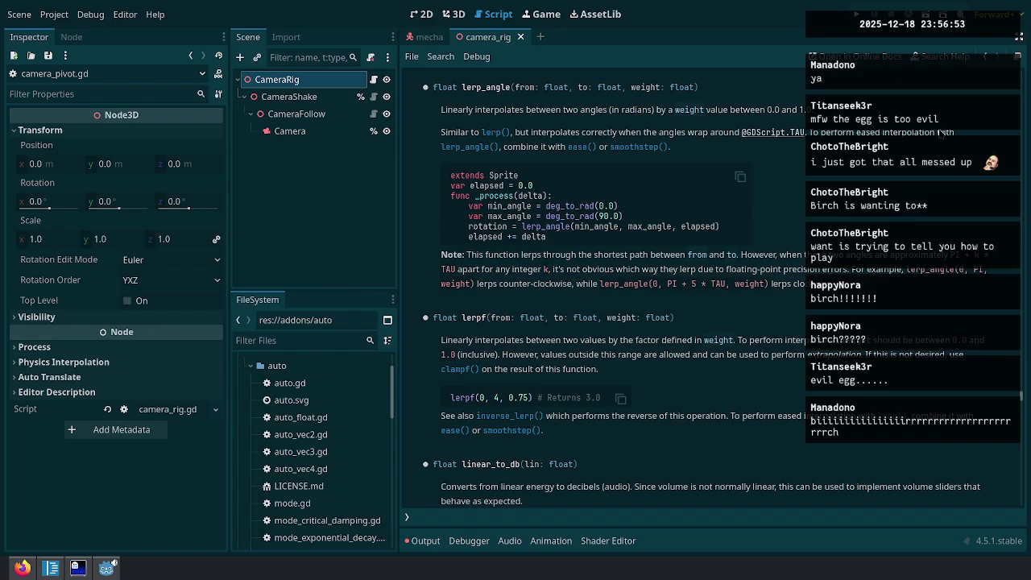
Open auto_vec2.gd, auto_vec3.gd and auto.gd, placing the caret after the size assertion.
double_click(359, 435)
double_click(322, 452)
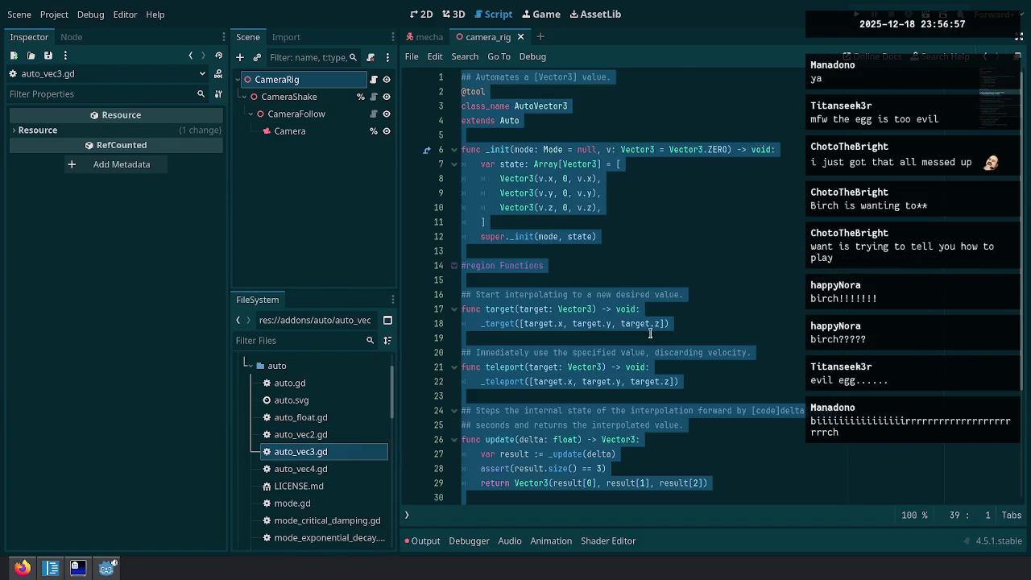
double_click(290, 384)
left_click(756, 325)
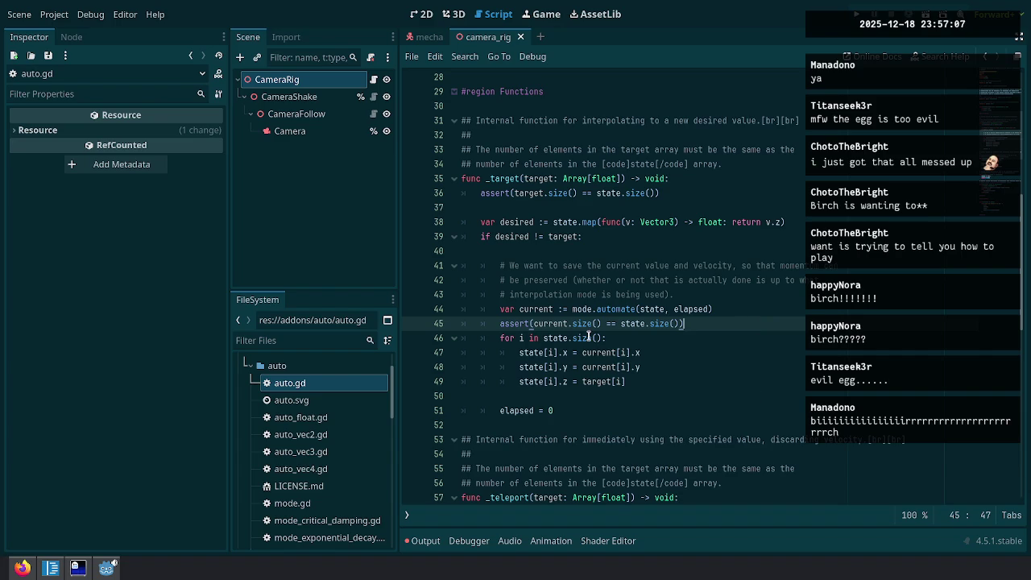
Scroll the FileSystem dock down and open mode_speed.gd in the Script editor.
scroll(589, 337, "down", 4)
scroll(589, 316, "down", 2)
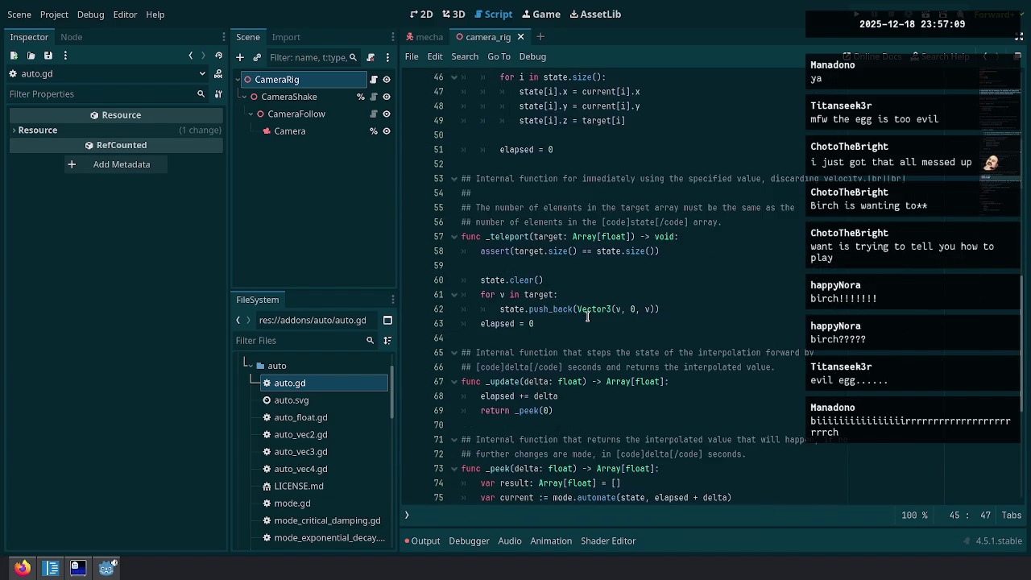
scroll(587, 316, "down", 4)
scroll(357, 455, "down", 3)
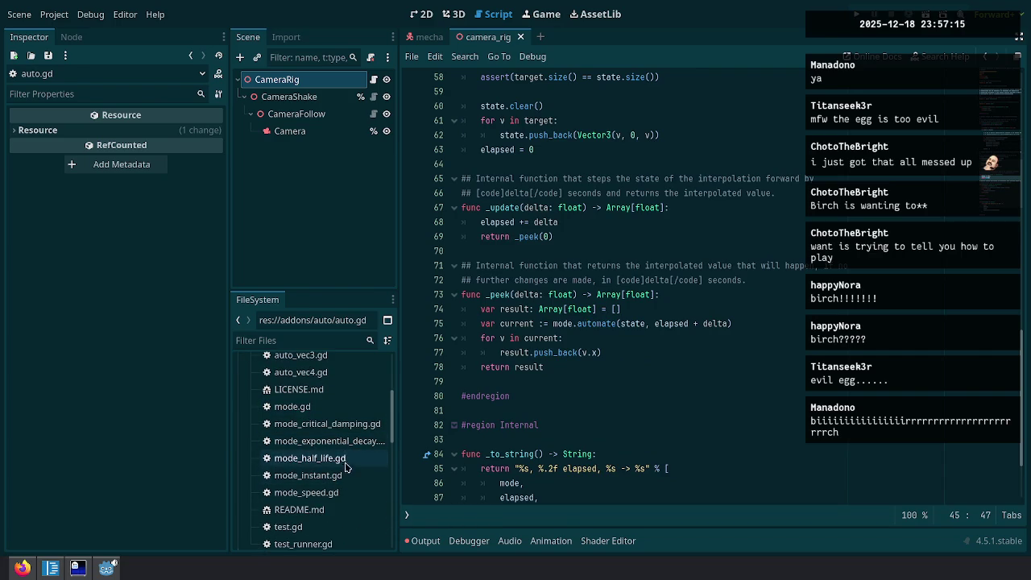
double_click(341, 493)
scroll(764, 260, "down", 8)
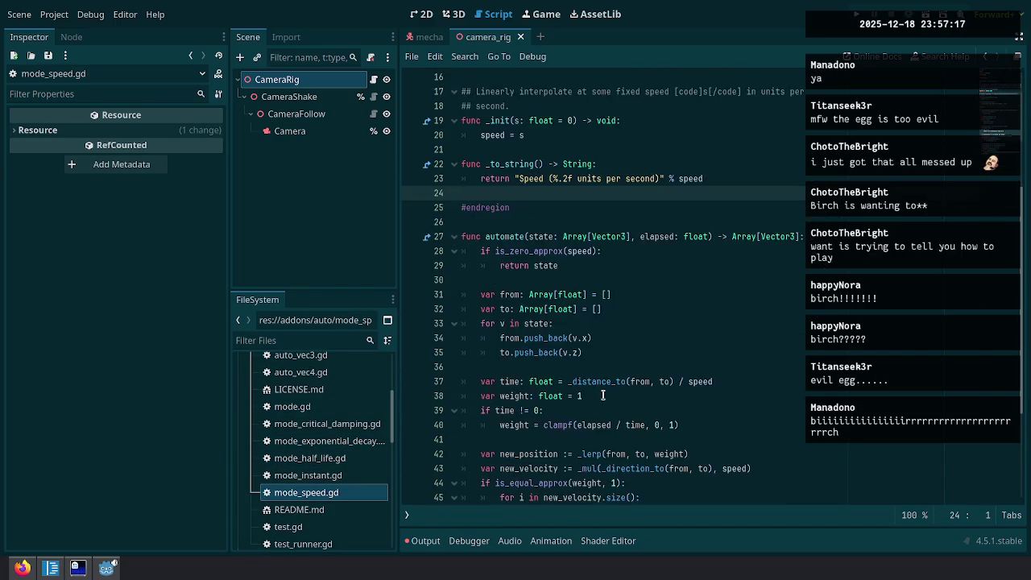
Insert a wrapf call on a new indented line 37 and view the wrapf reference page.
scroll(767, 274, "down", 1)
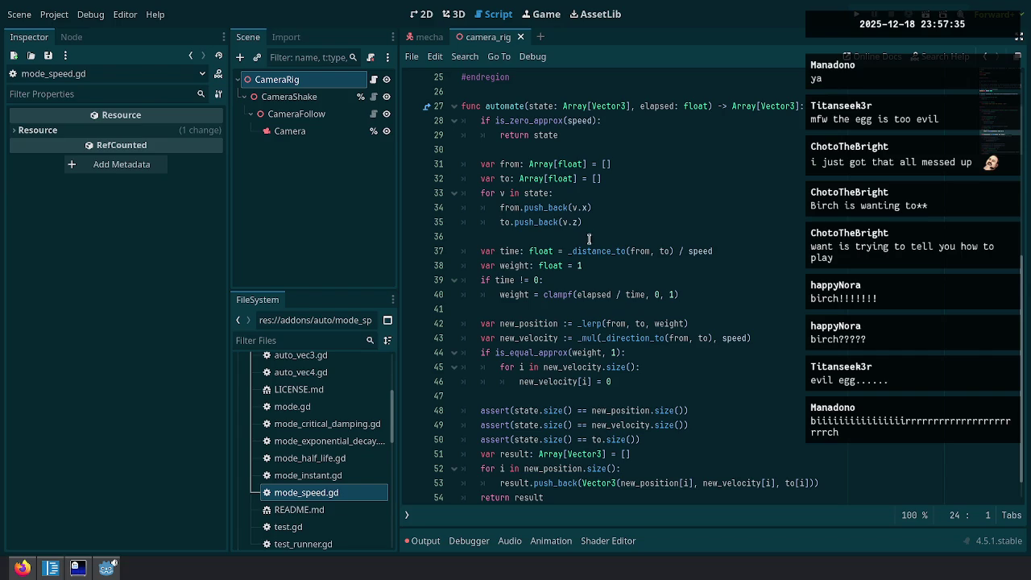
left_click(616, 241)
key("Return")
key("Return")
key("Up")
key("Tab")
type("wrap")
key("Return")
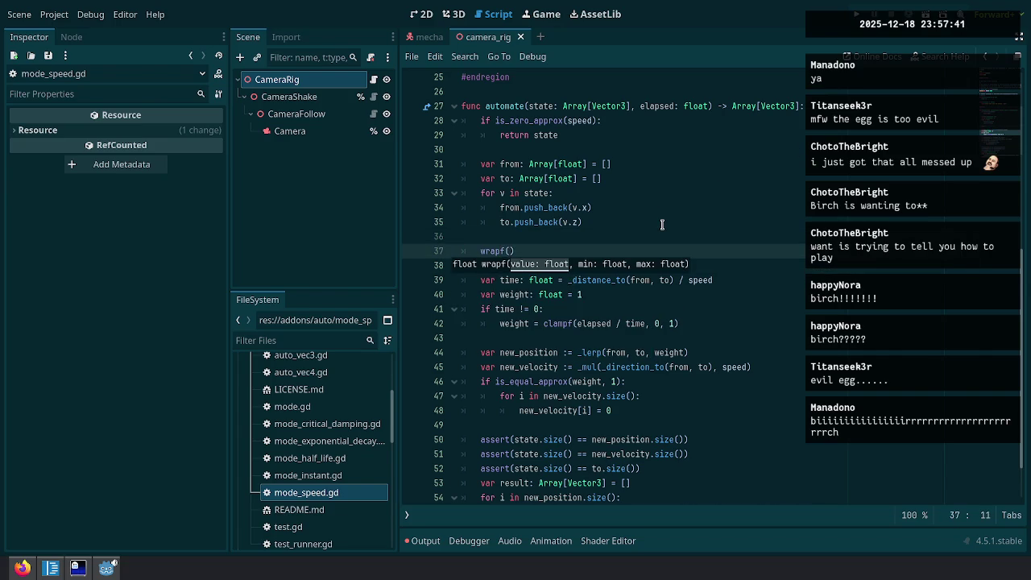
left_click(484, 251, "ctrl")
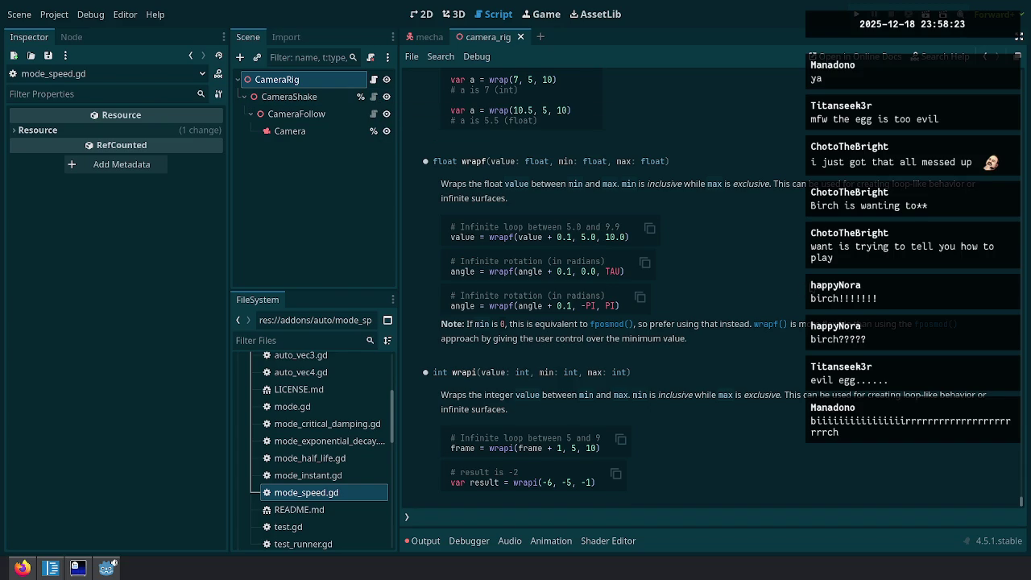
Go back from the help page to mode_speed.gd and delete the unfinished wrapf() line.
key("alt+Left")
key("shift+End")
key("Delete")
key("Delete")
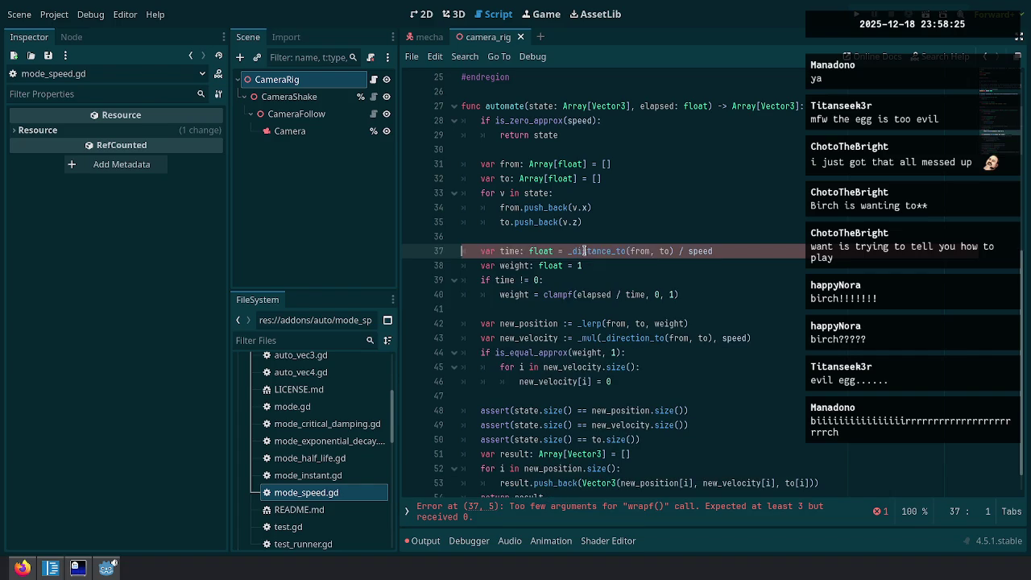
Review the weight calculation, _lerp and _direction_to calls and the Array[Vector3] state type.
left_click(580, 294)
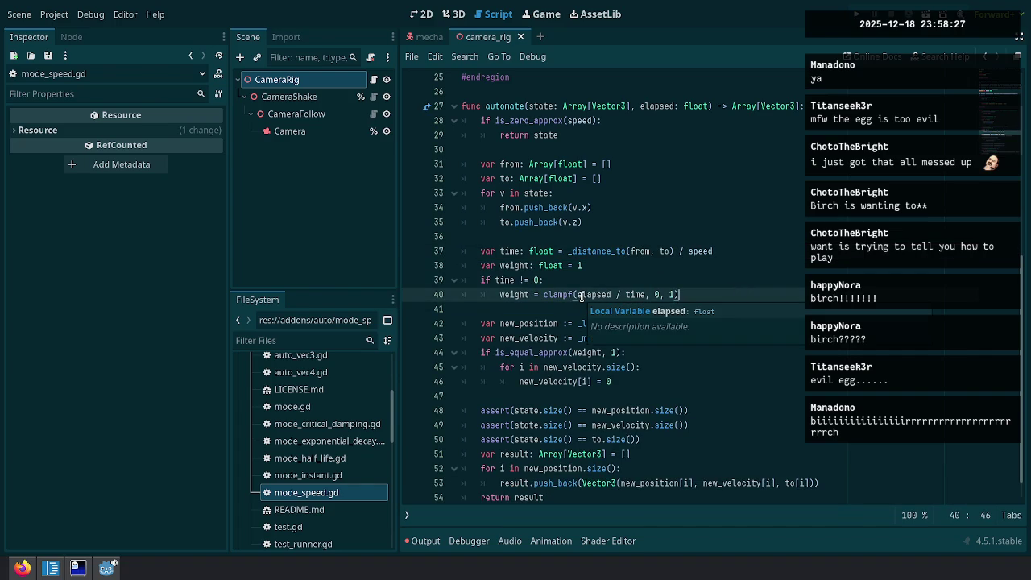
left_click(715, 187)
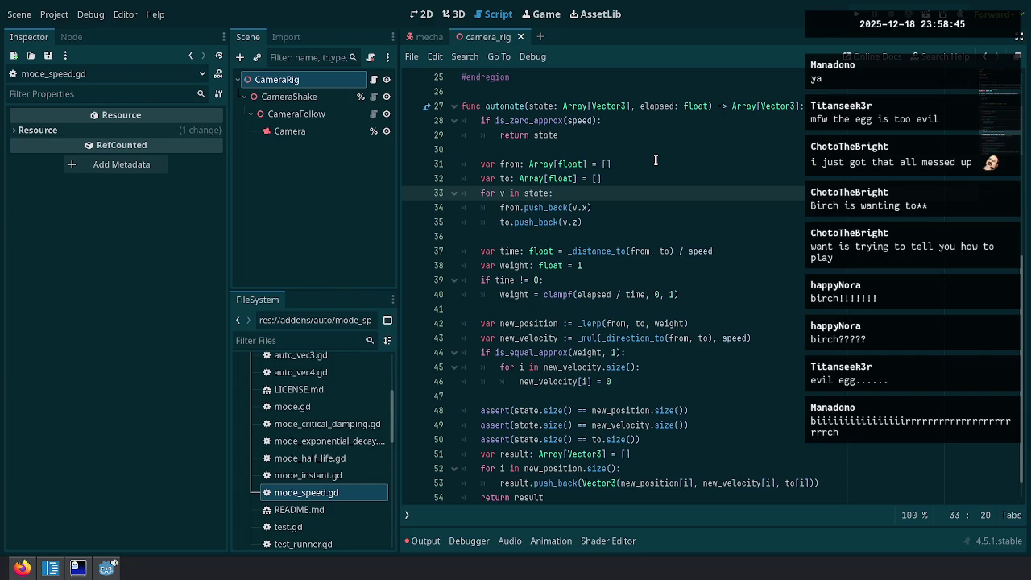
left_click(577, 325)
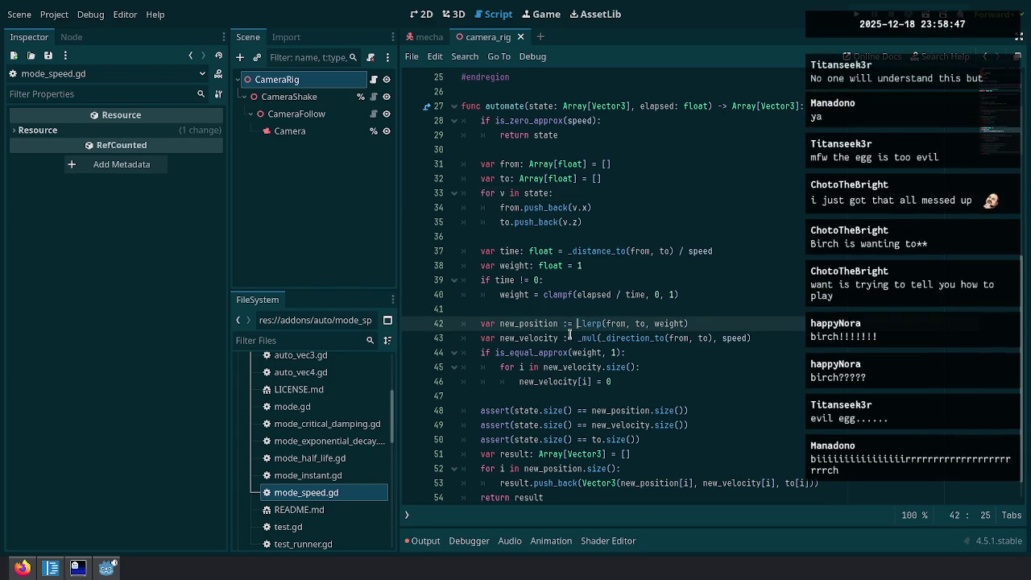
double_click(630, 340)
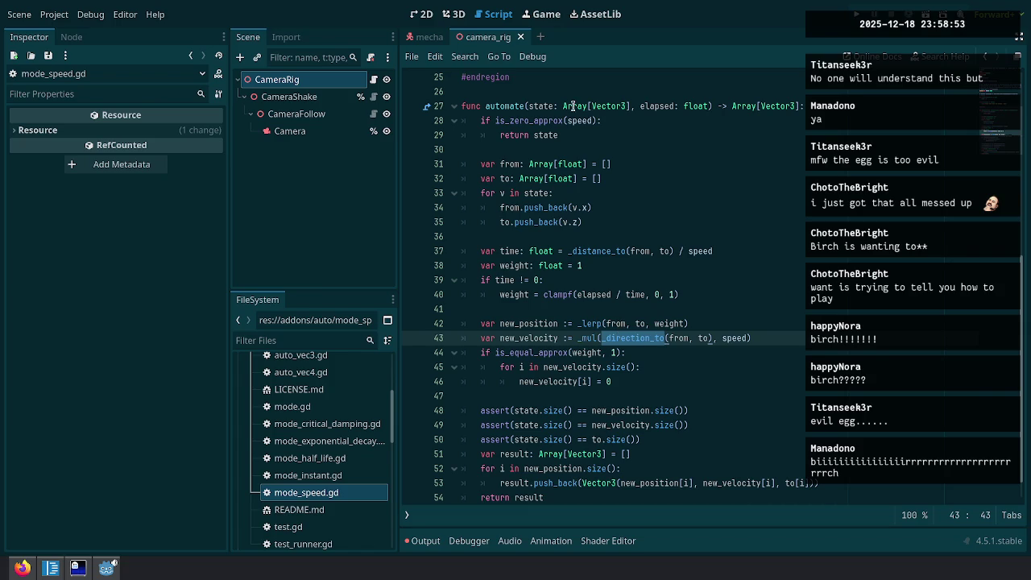
left_click_drag(562, 106, 627, 109)
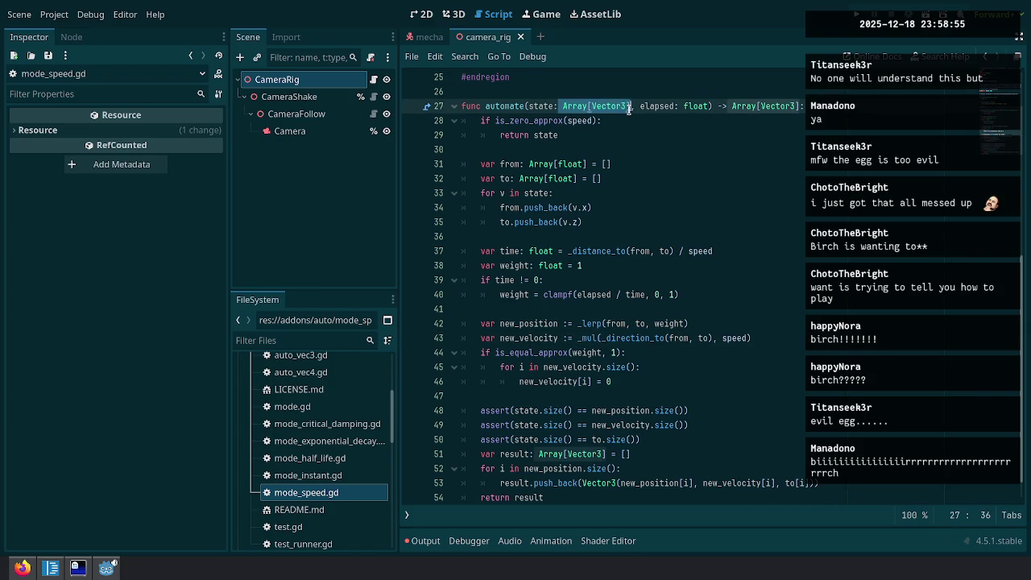
left_click(523, 223)
Place the caret inside from.push_back( on line 34, ready to wrap v.x.
left_click(588, 252)
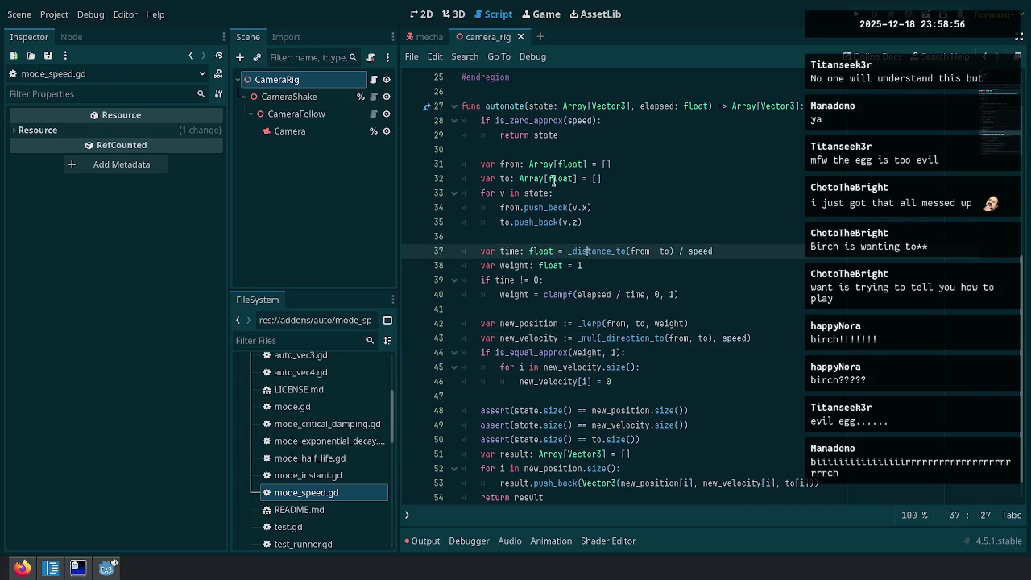
left_click(515, 164)
left_click(509, 179)
left_click(567, 208)
left_click(571, 208)
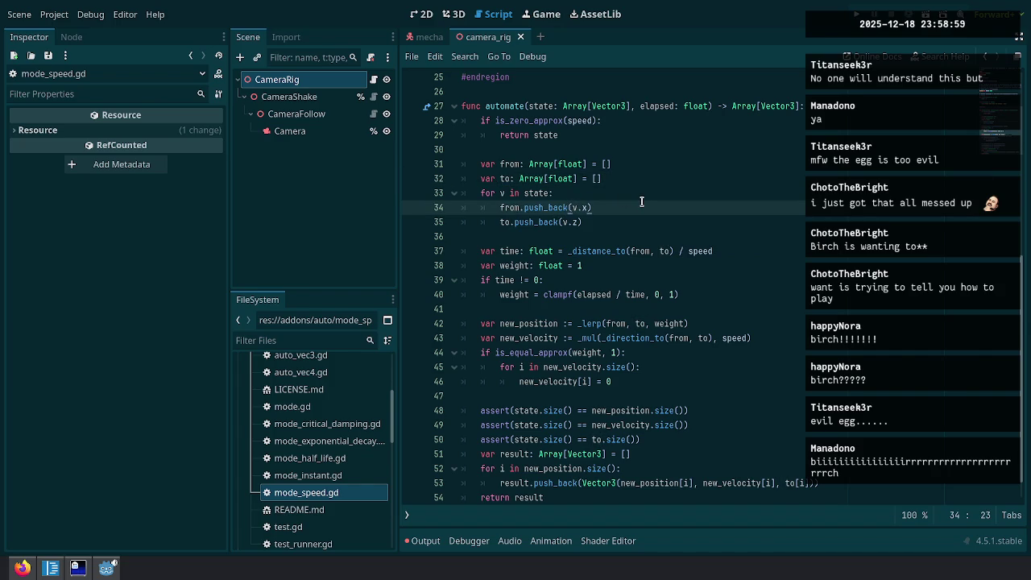
key("Right")
Make lines 34–35 push wrapf(v.x, 0, TAU) and wrapf(v.z, 0, TAU).
type("wrapf(")
left_click(642, 202)
type(")")
key("Left")
key("Left")
type(", 0, TAU")
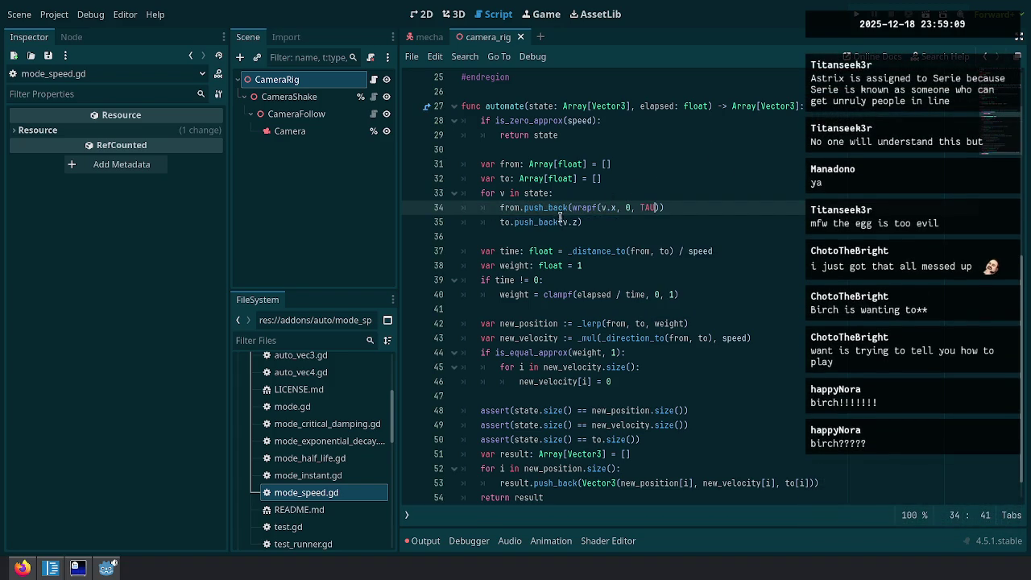
left_click(562, 221)
type("wrapf(v.z")
type(", 0")
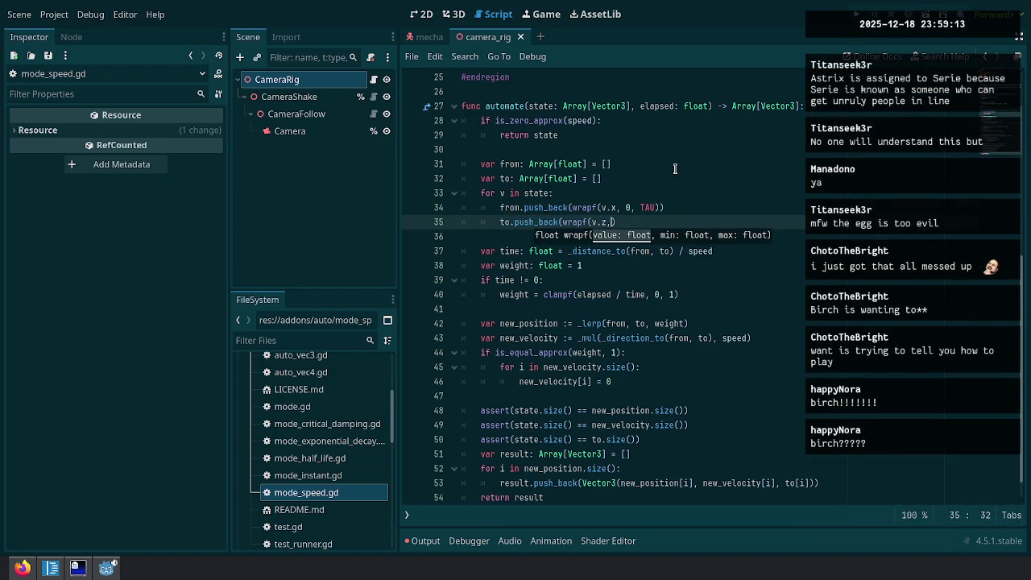
type(", TAU)")
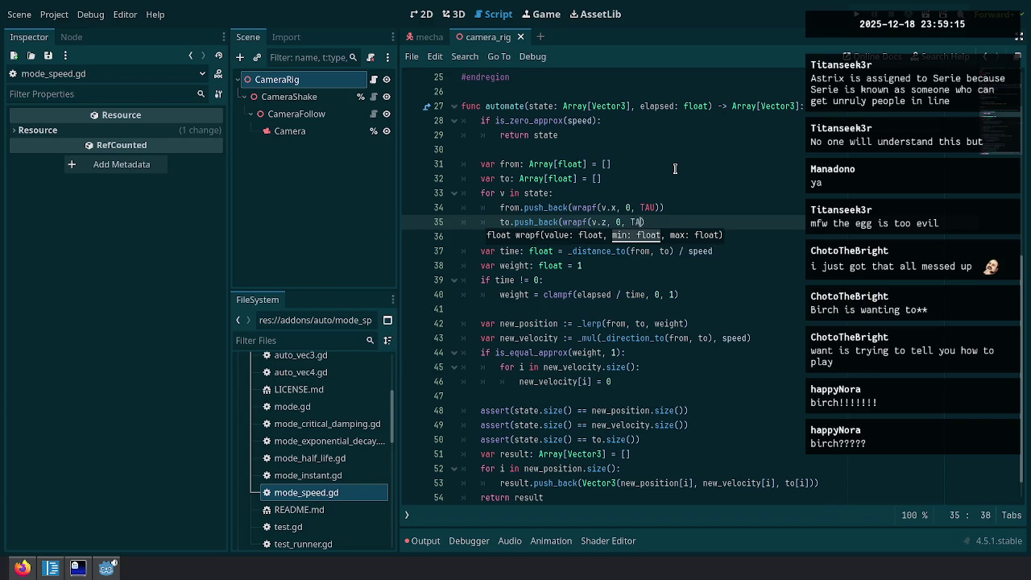
type(")")
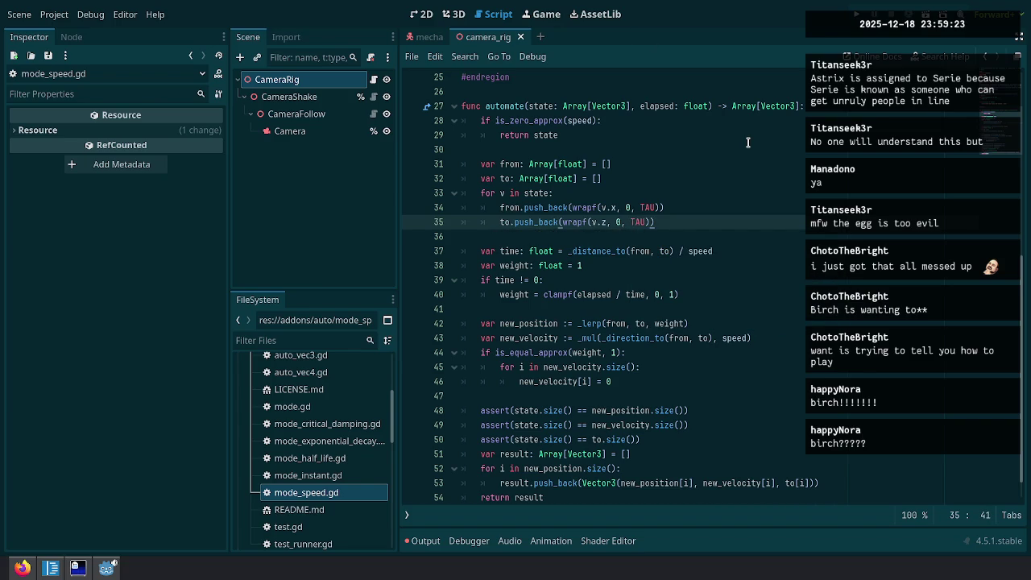
Find the _direction_to call on line 43 and jump to its definition in mode.gd.
double_click(526, 339)
double_click(632, 338)
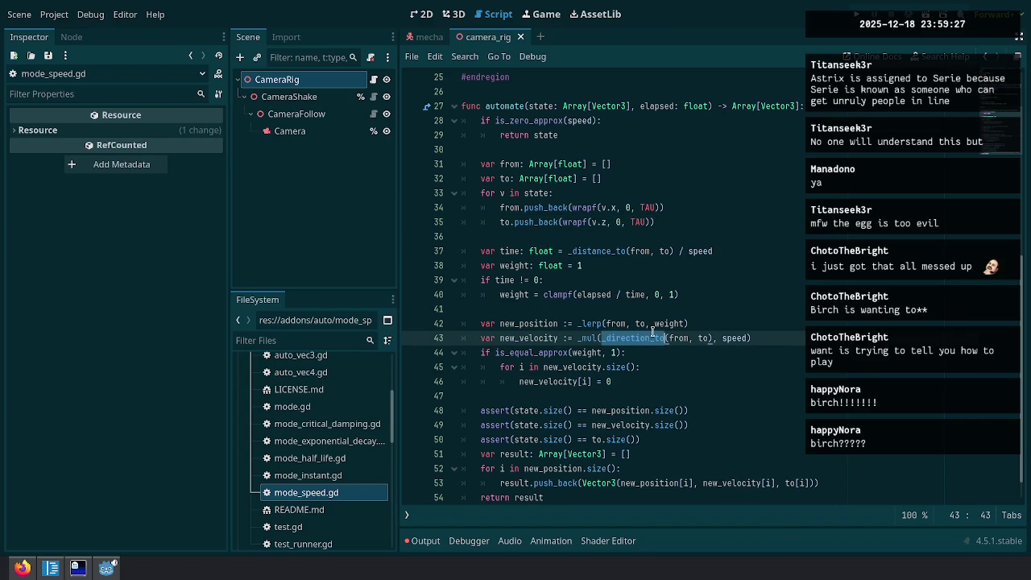
key("ctrl+f")
key("Escape")
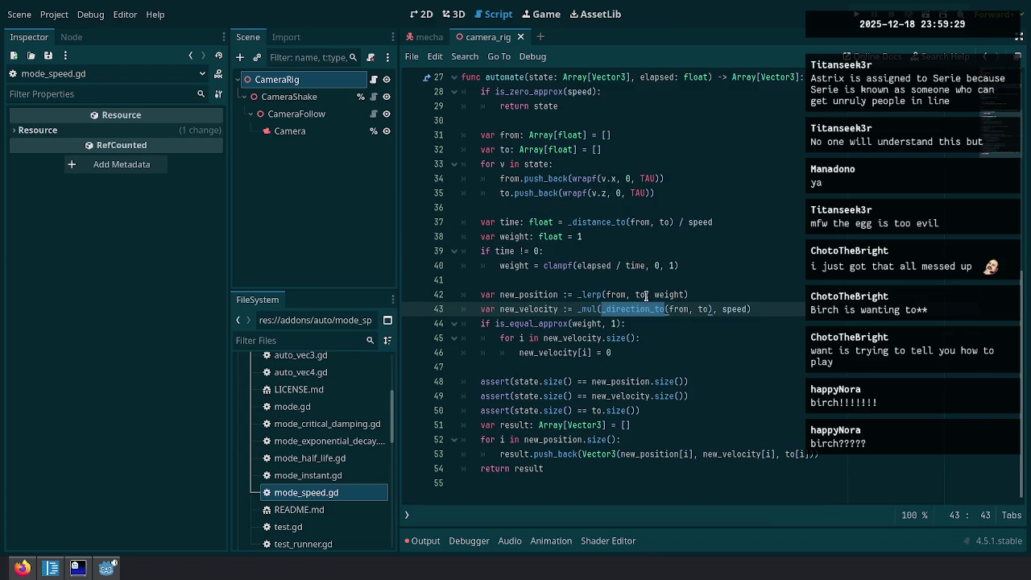
left_click(636, 316, "ctrl")
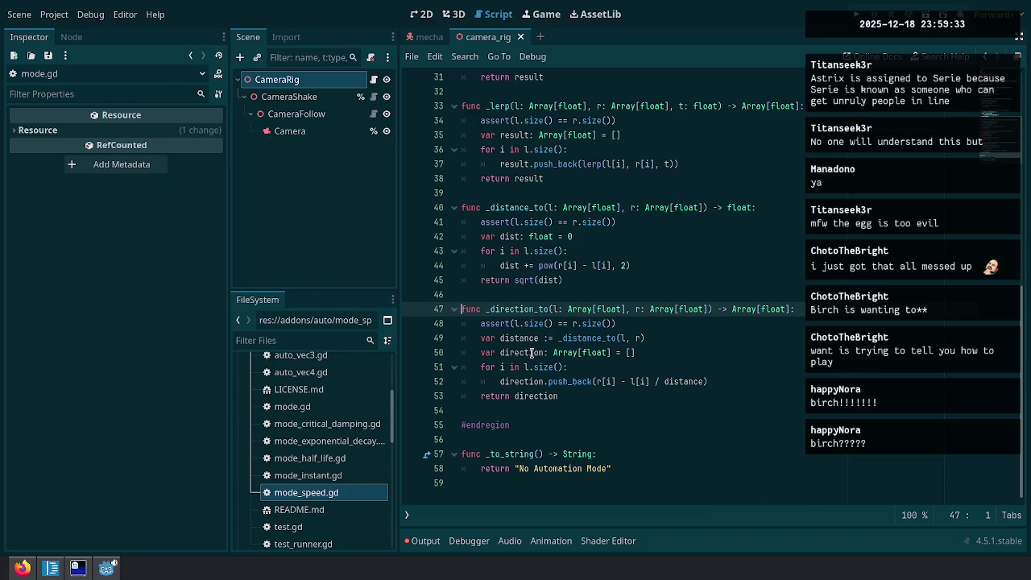
Select the _distance_to call in mode.gd, then undo the wrapf edits in mode_speed.gd.
mouse_move(556, 339)
left_mouse_down()
mouse_move(660, 334)
mouse_move(641, 345)
left_mouse_up()
double_click(591, 338)
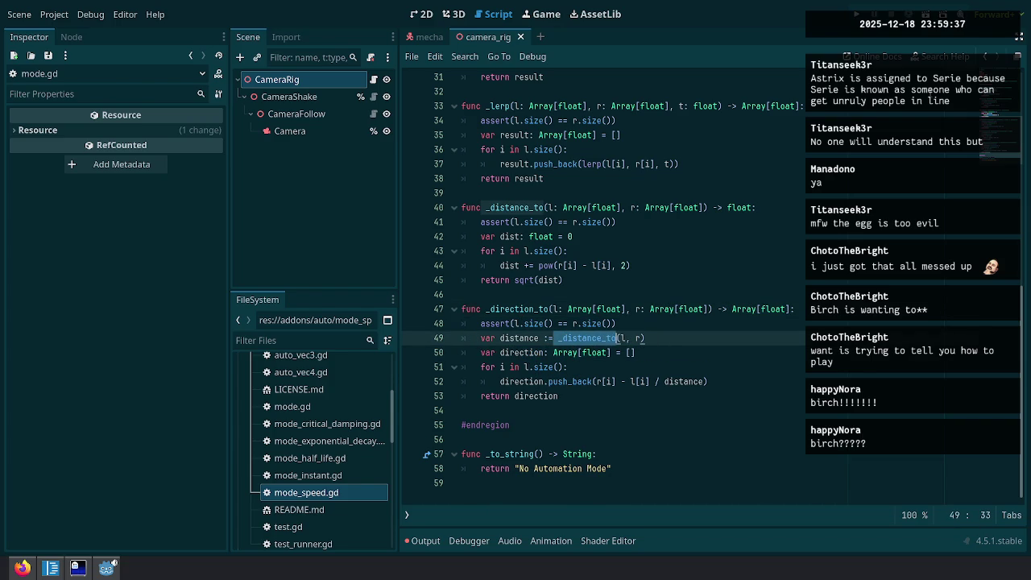
key("ctrl+Home")
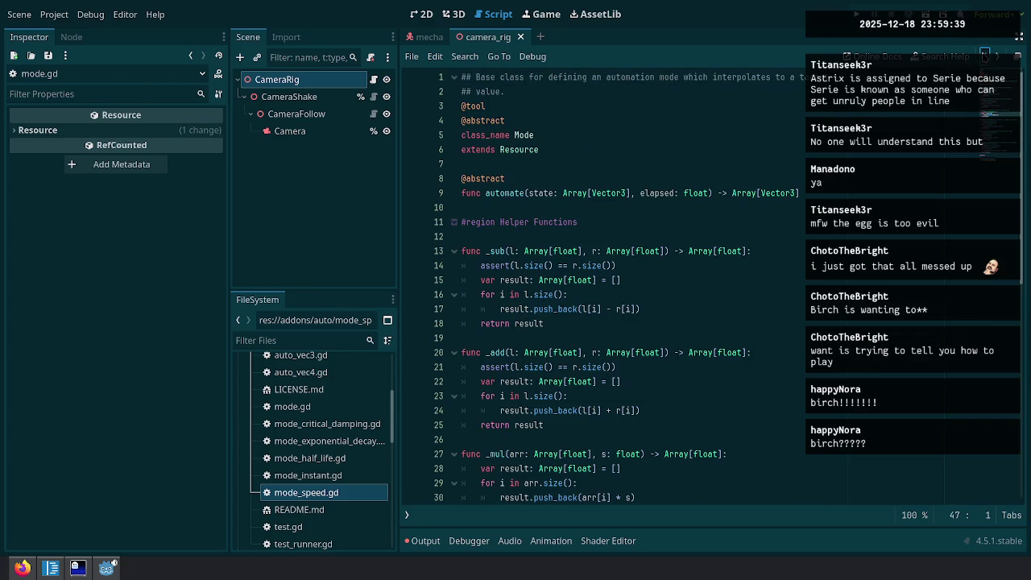
key("ctrl+z")
key("ctrl+z")
key("ctrl+z")
key("ctrl+z")
key("ctrl+z")
key("ctrl+z")
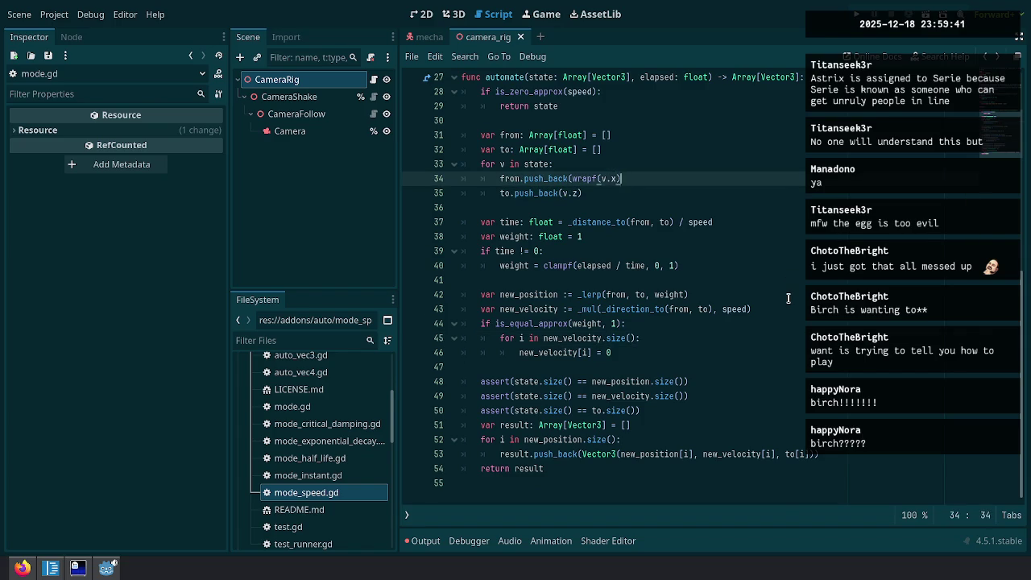
Go to the _direction_to call on line 43 and jump to its definition in mode.gd.
left_click(789, 297)
left_click(760, 250)
left_click(736, 324)
left_click(691, 309)
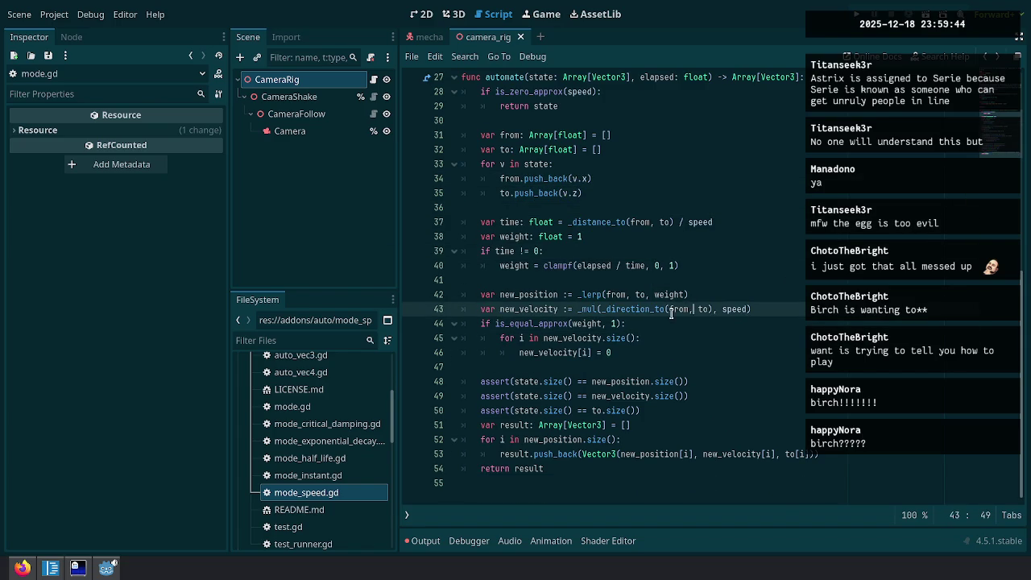
double_click(636, 309)
left_click(642, 309, "ctrl")
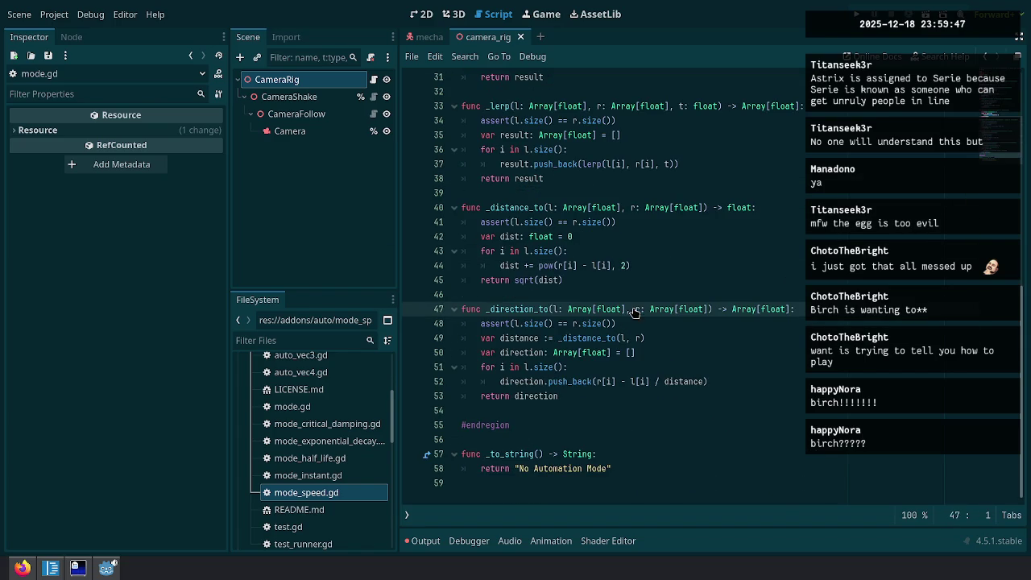
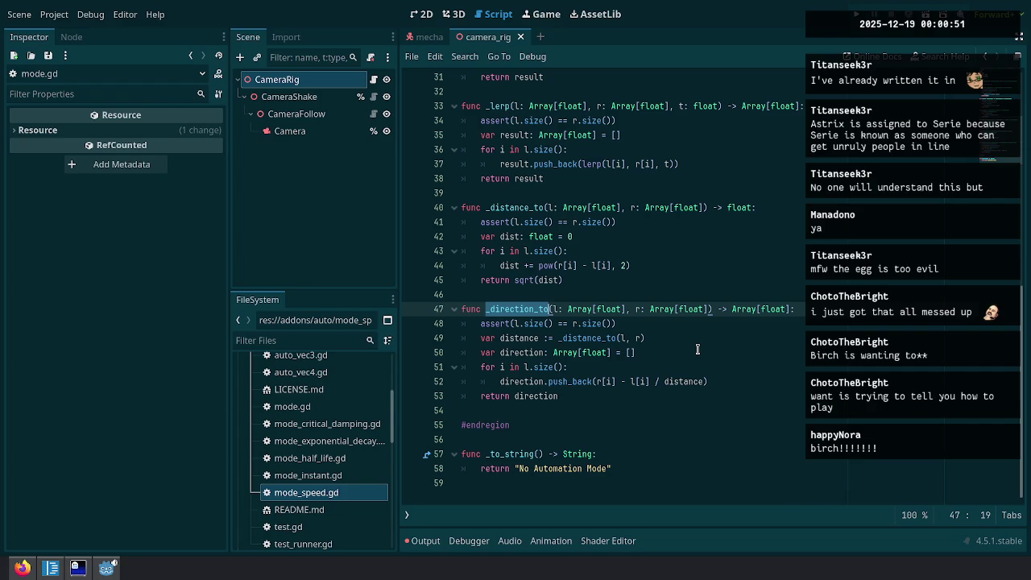
Select and review the _distance_to and _direction_to helper functions spanning lines 40 to 53.
mouse_move(463, 207)
left_mouse_down()
mouse_move(499, 294)
mouse_move(725, 382)
mouse_move(720, 398)
left_mouse_up()
left_click(720, 398)
key("shift+Up")
key("shift+Up")
key("shift+Up")
key("shift+Home")
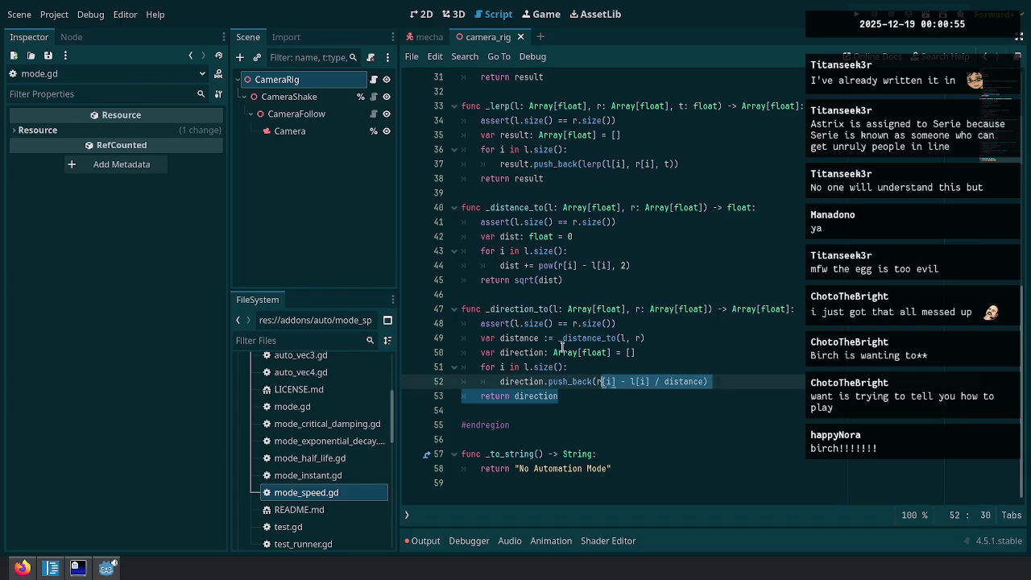
scroll(711, 245, "up", 4)
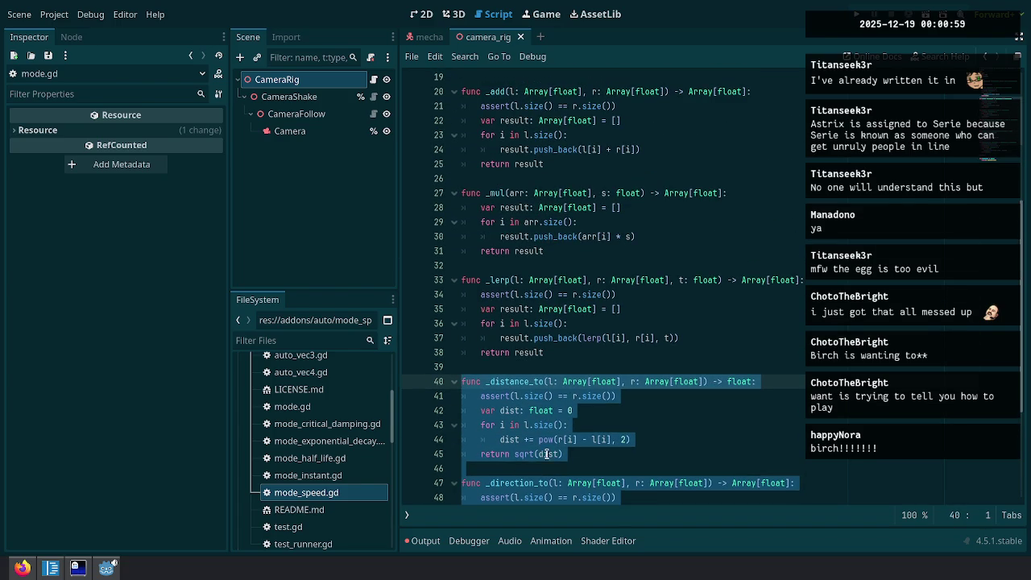
double_click(605, 381)
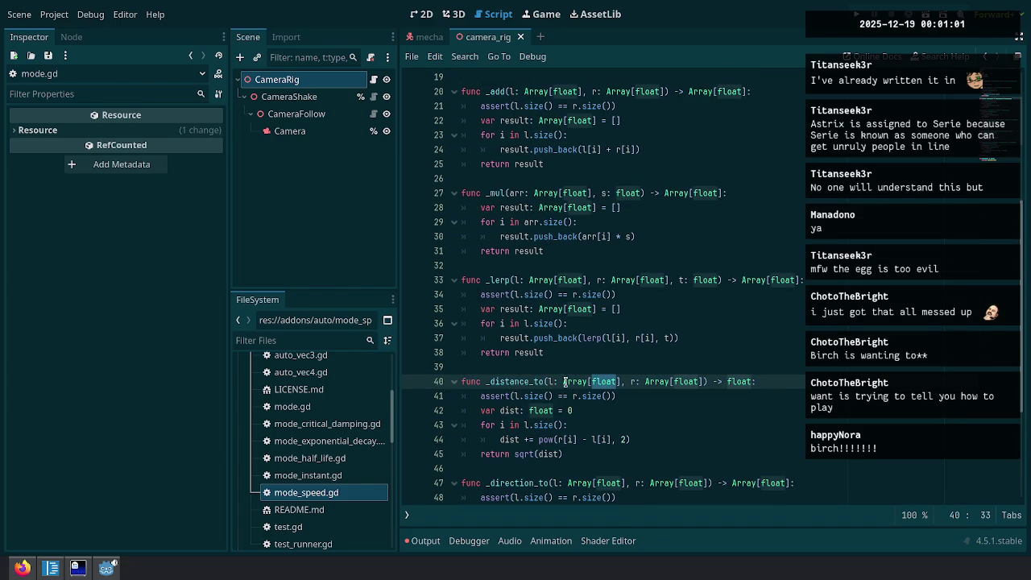
scroll(568, 383, "down", 1)
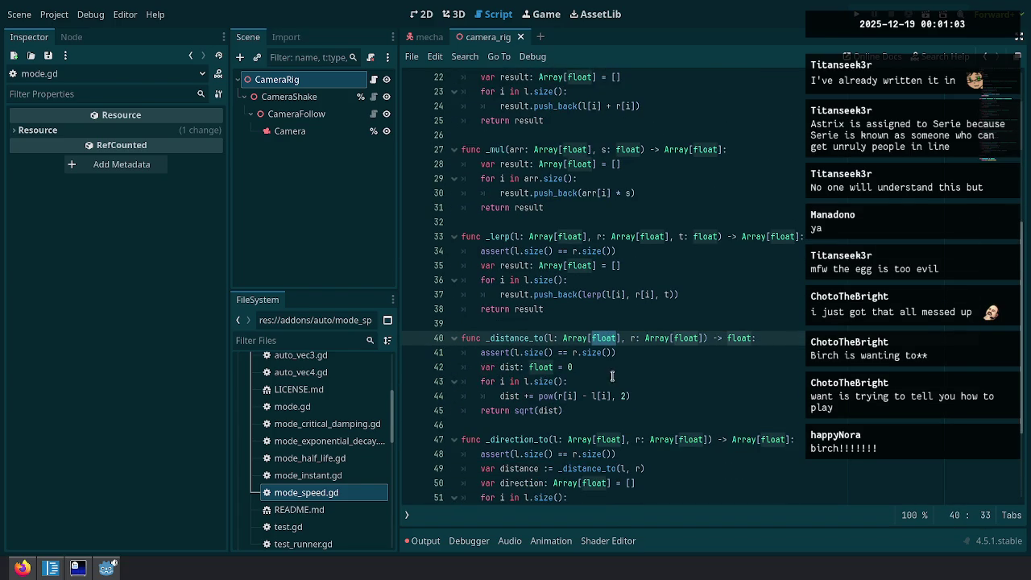
scroll(610, 377, "up", 7)
left_click(801, 294)
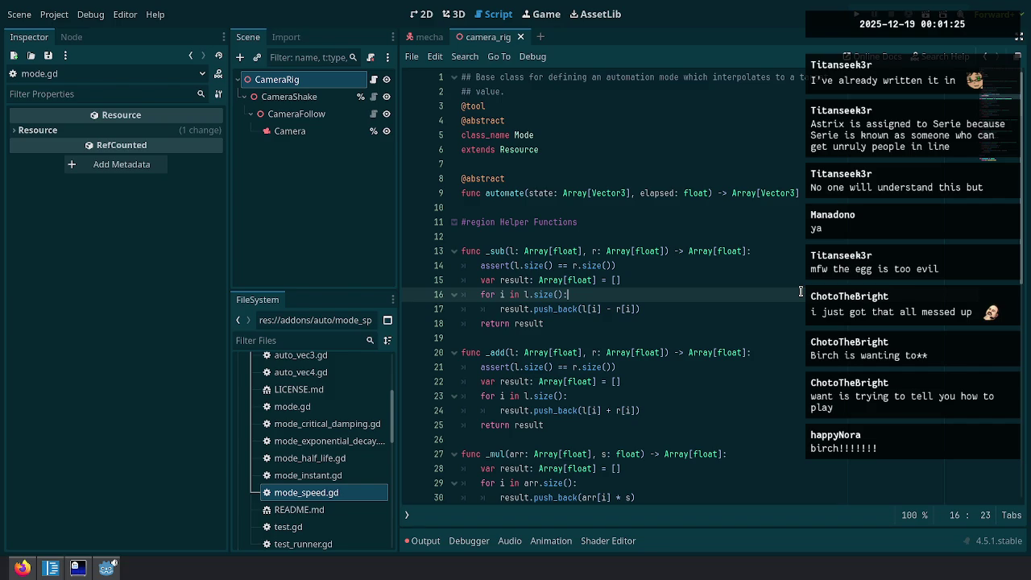
Add a _distance_to_wrap helper function with the same parameters and return type as _distance_to.
scroll(612, 273, "down", 10)
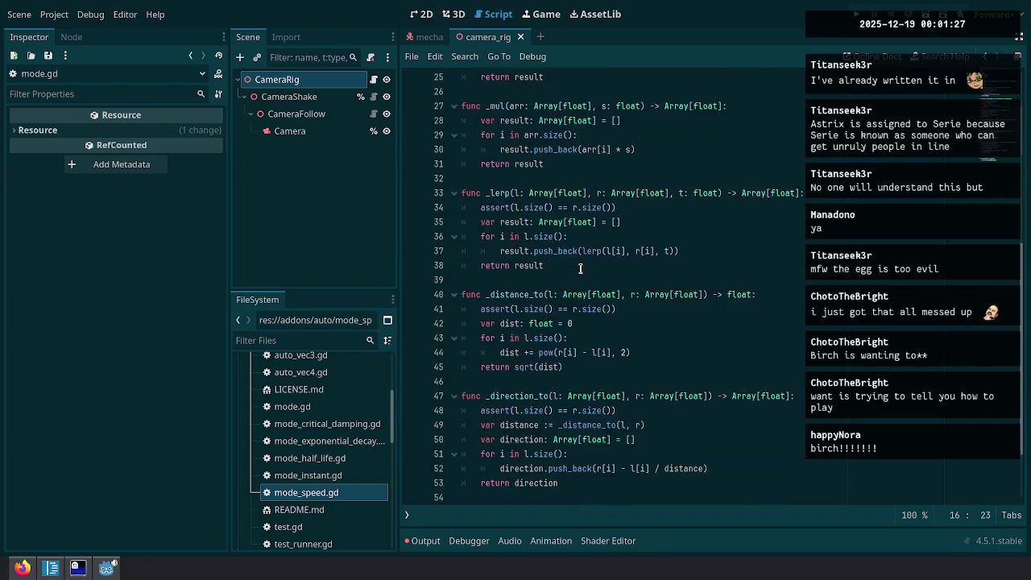
left_click(526, 413)
left_click(539, 294)
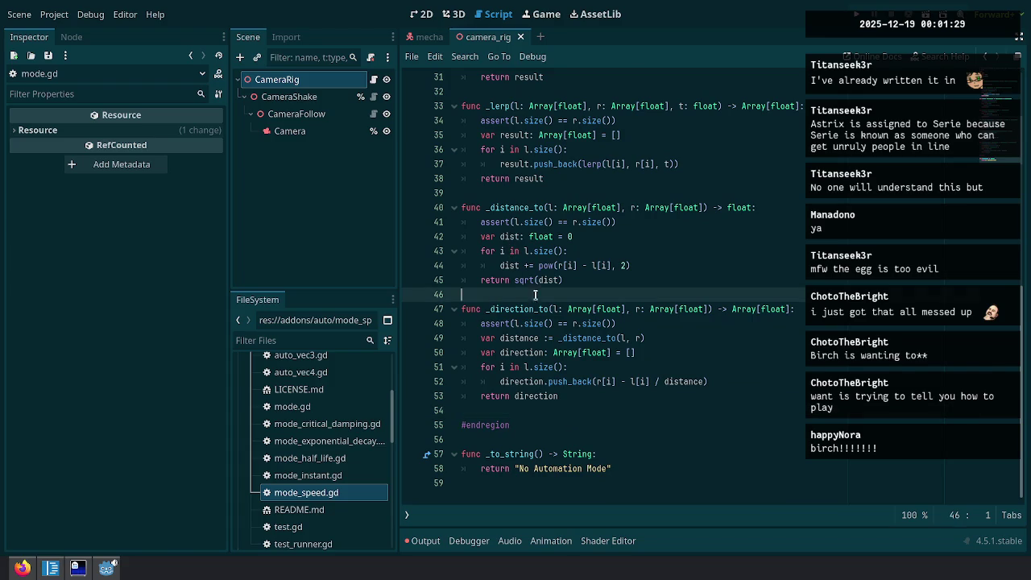
key("Return")
key("Return")
key("Up")
type("func _di")
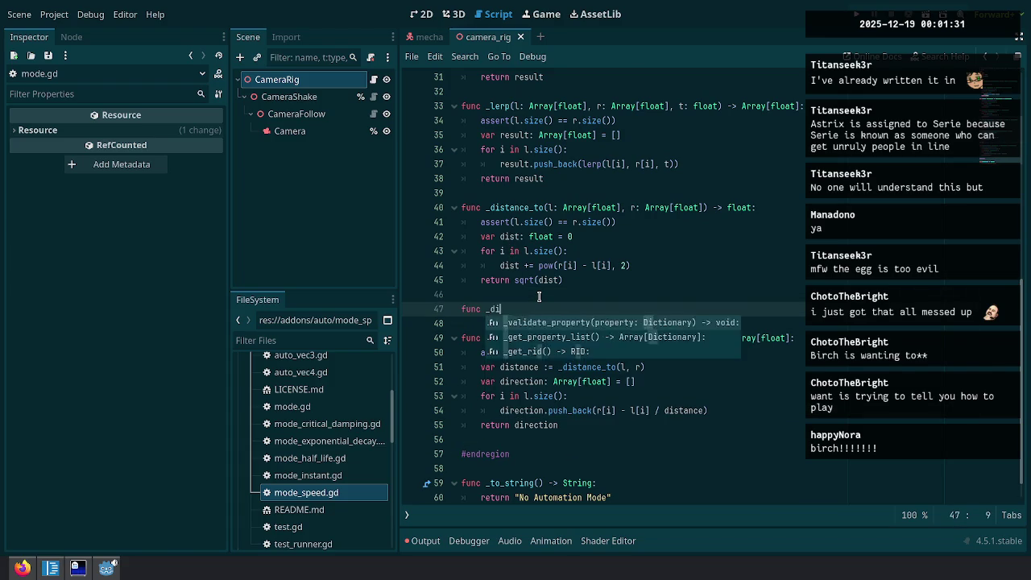
type("stance_to_w")
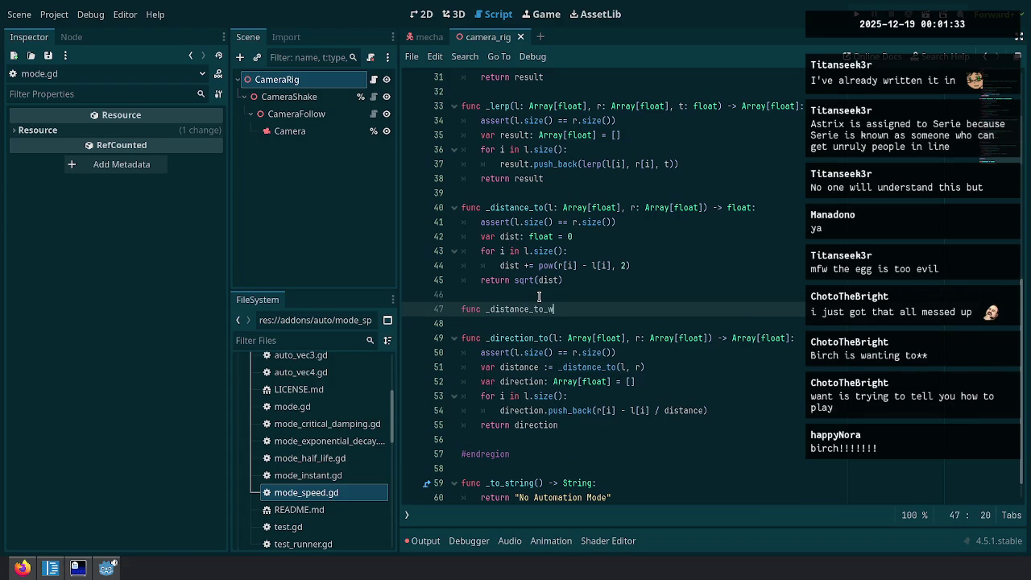
type("rap(")
key("Up")
key("Up")
key("Up")
Copy the _distance_to body into _distance_to_wrap, then delete the whole _distance_to_wrap function again.
key("Up")
key("End")
key("Down")
key("Down")
key("Down")
key("Down")
key("BackSpace")
type("l: Array[float], r: Array[float]) -> float:")
key("Return")
key("Up")
key("Up")
key("Up")
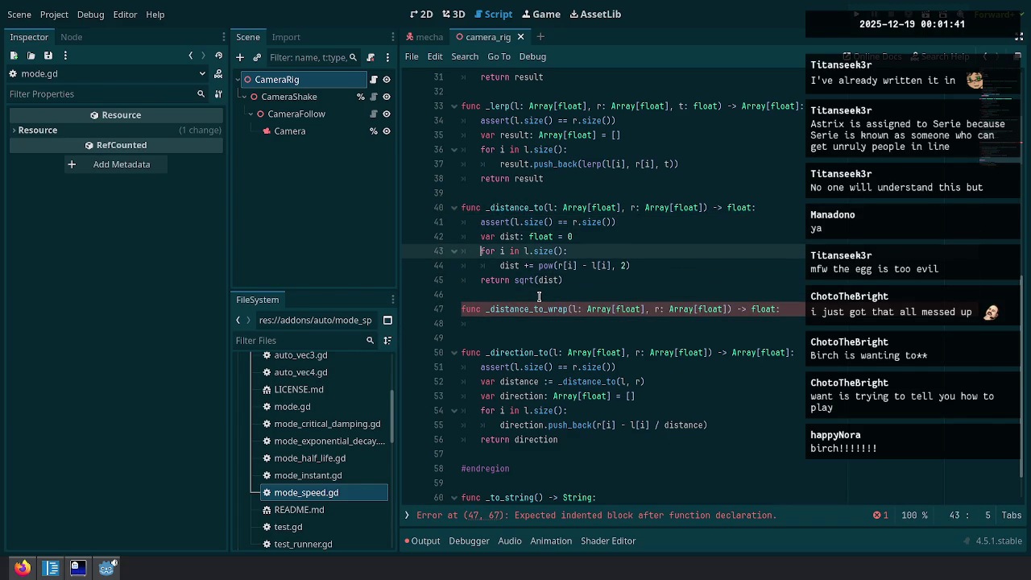
key("shift+Down")
key("shift+Down")
key("shift+Down")
key("shift+End")
key("ctrl+c")
key("Down")
key("Down")
key("Down")
key("ctrl+v")
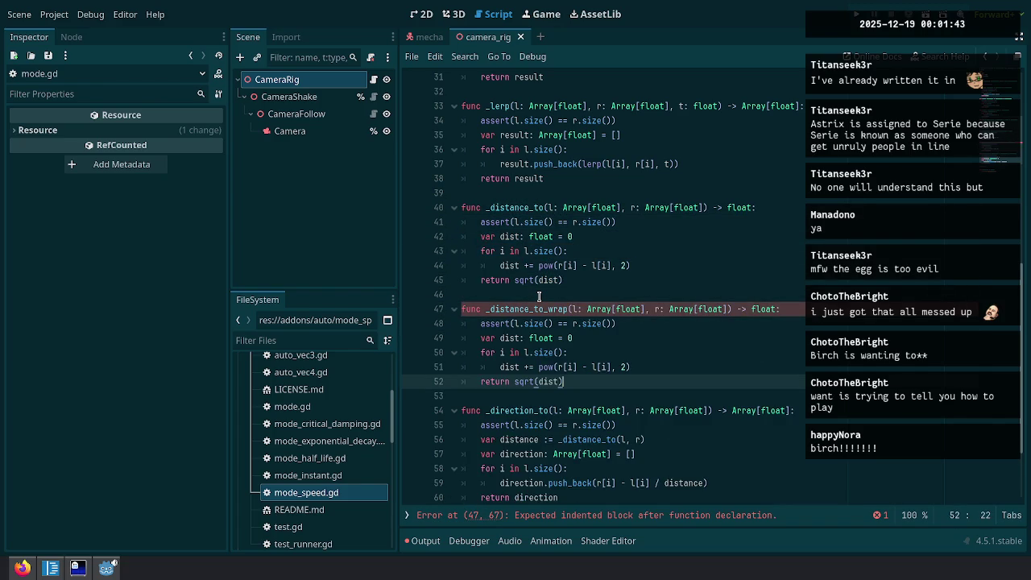
key("Up")
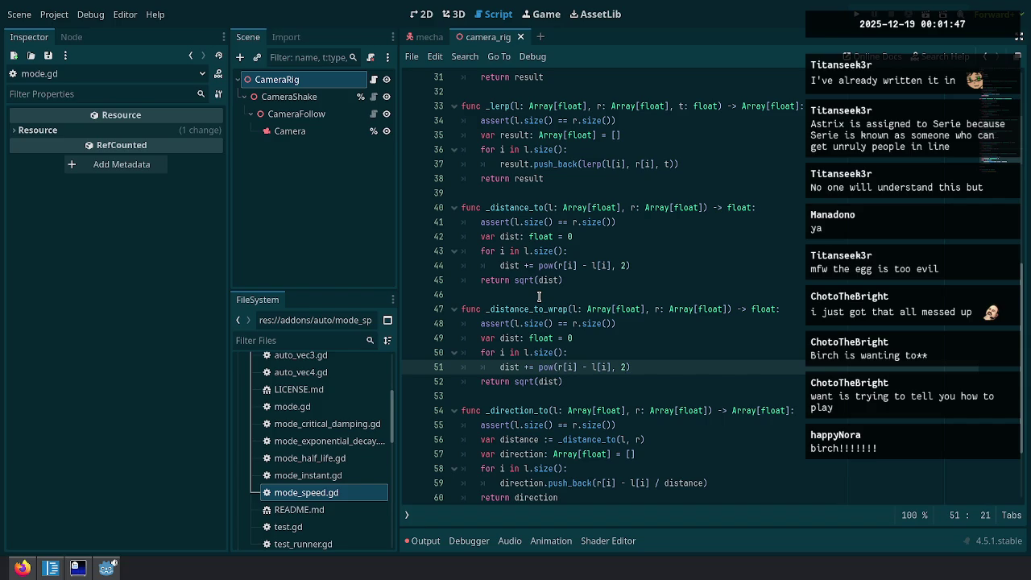
left_click_drag(538, 295, 568, 382)
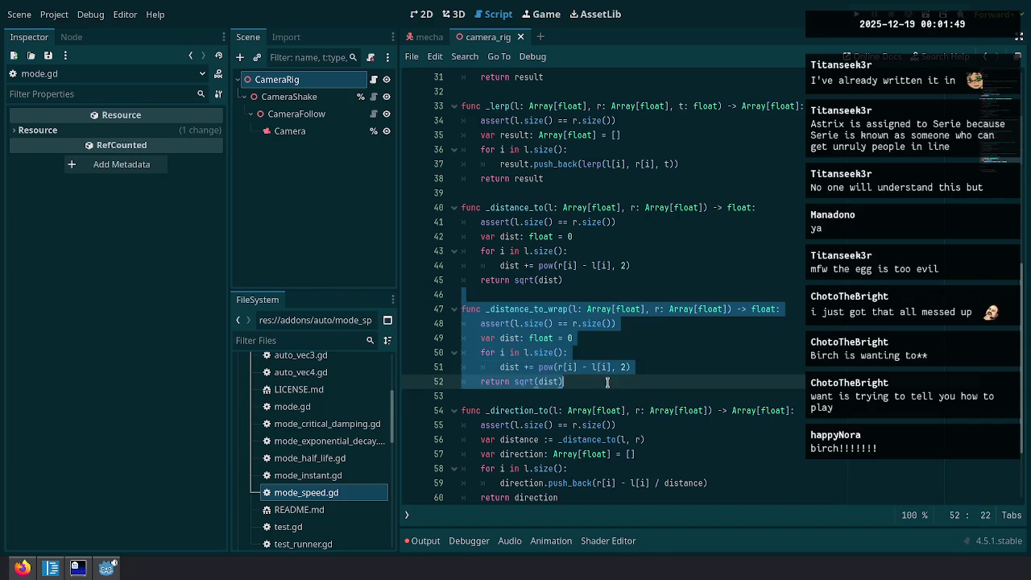
key("BackSpace")
key("BackSpace")
left_click(640, 323)
left_click(616, 194)
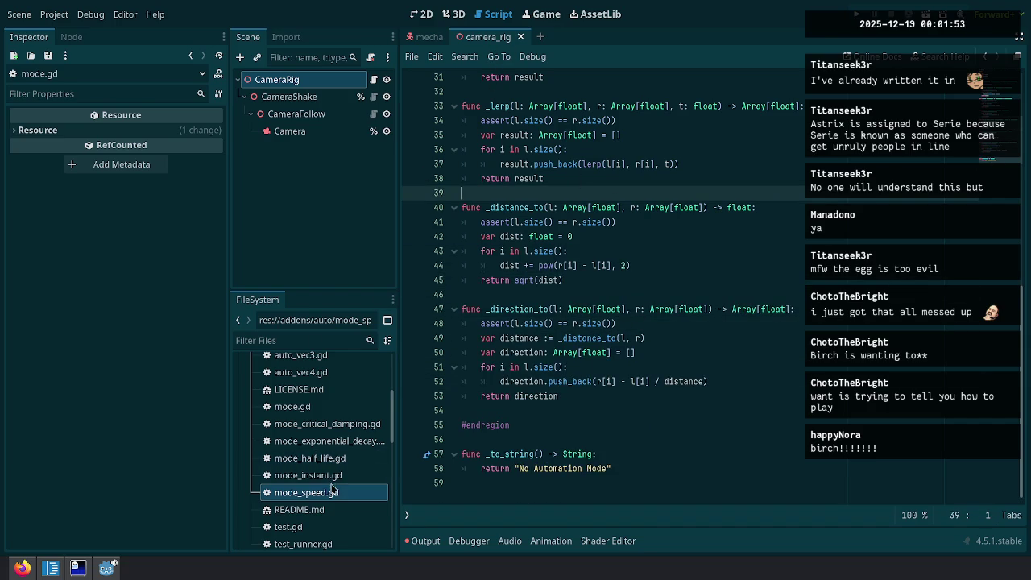
scroll(339, 427, "up", 5)
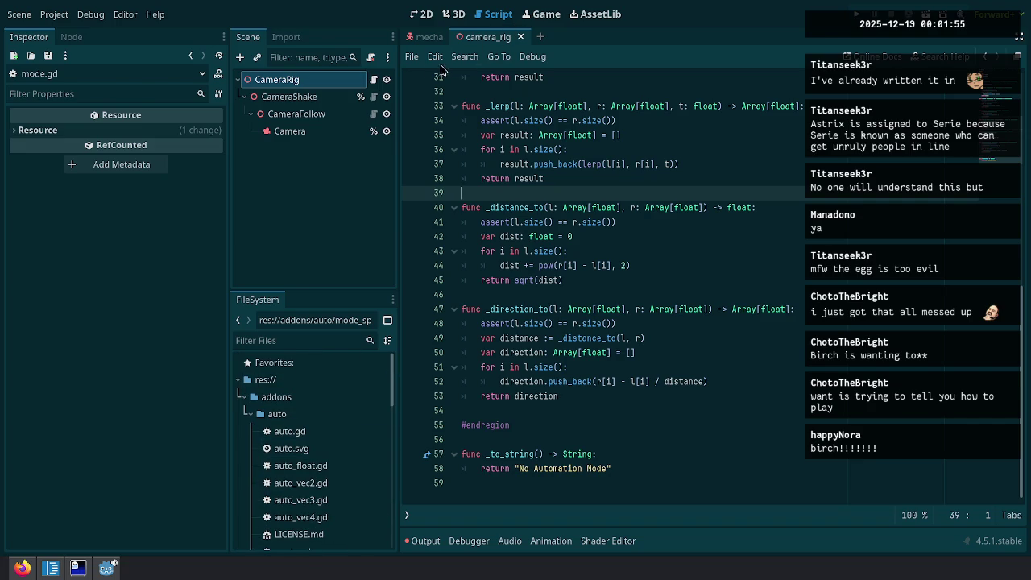
In the CameraFollow script, add print(target.global_rotation) to _physics_process.
left_click(373, 80)
left_click(373, 97)
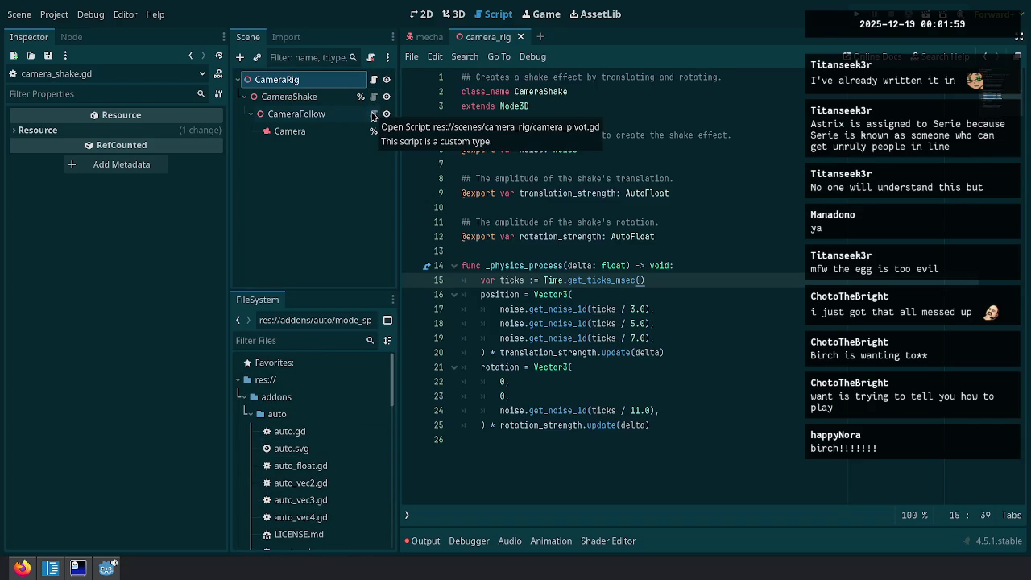
left_click(373, 113)
type("target_globa")
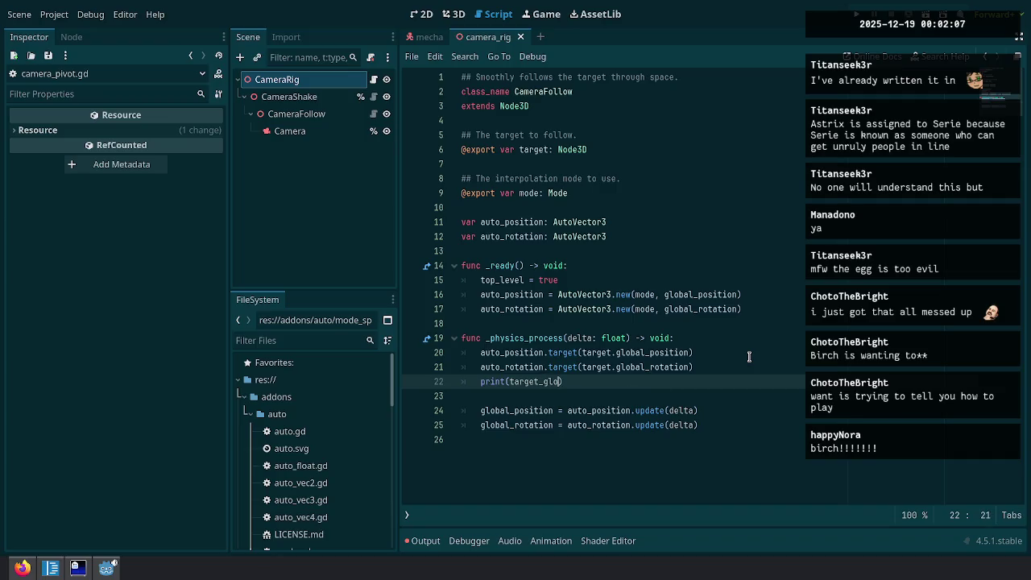
type("l")
key("BackSpace")
key("BackSpace")
key("BackSpace")
type(".global_rotation")
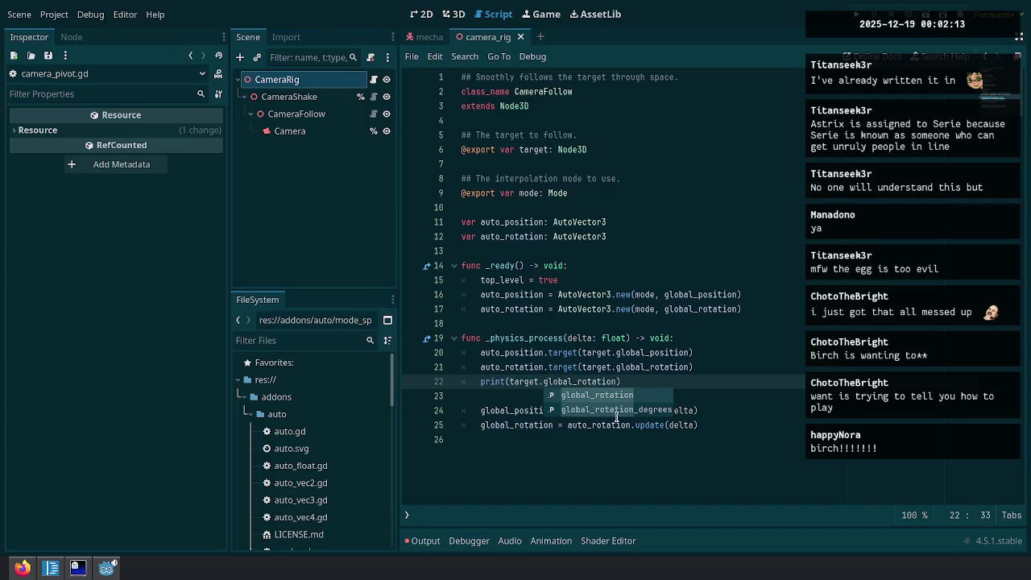
type(")")
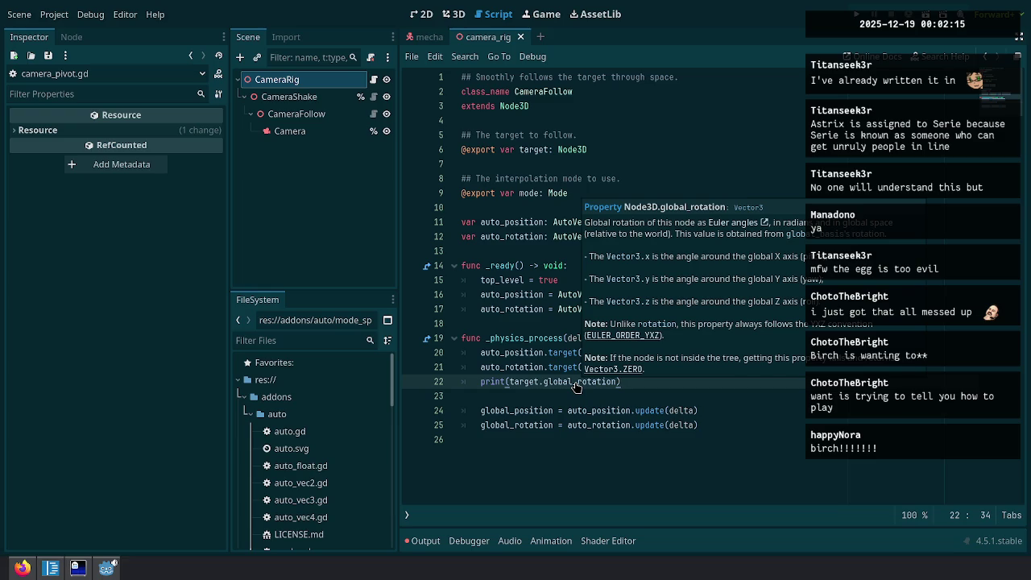
left_click(577, 396)
Run the game to log target rotations, pause it, and return to the CameraFollow code.
key("F5")
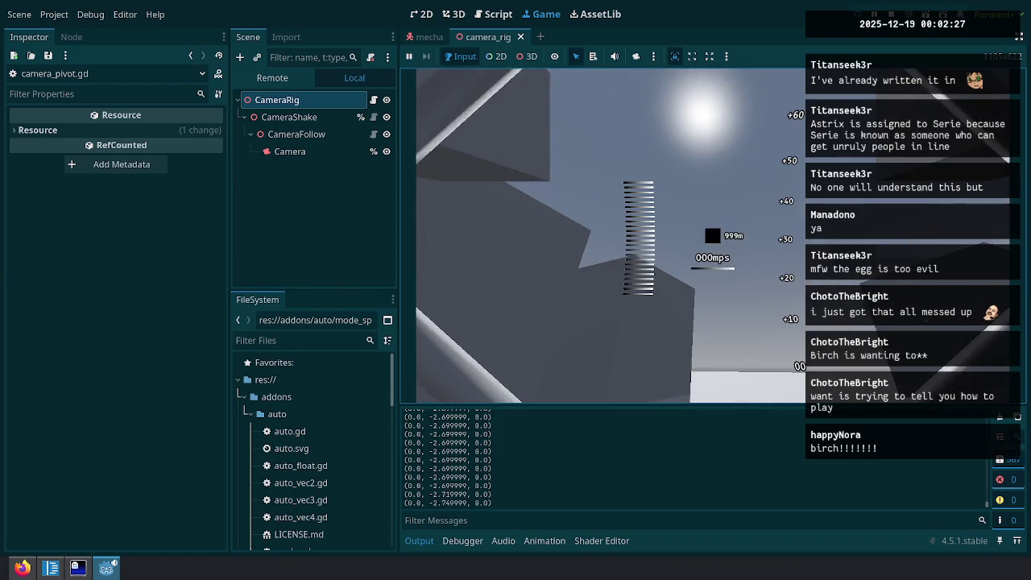
key("Escape")
left_click(493, 14)
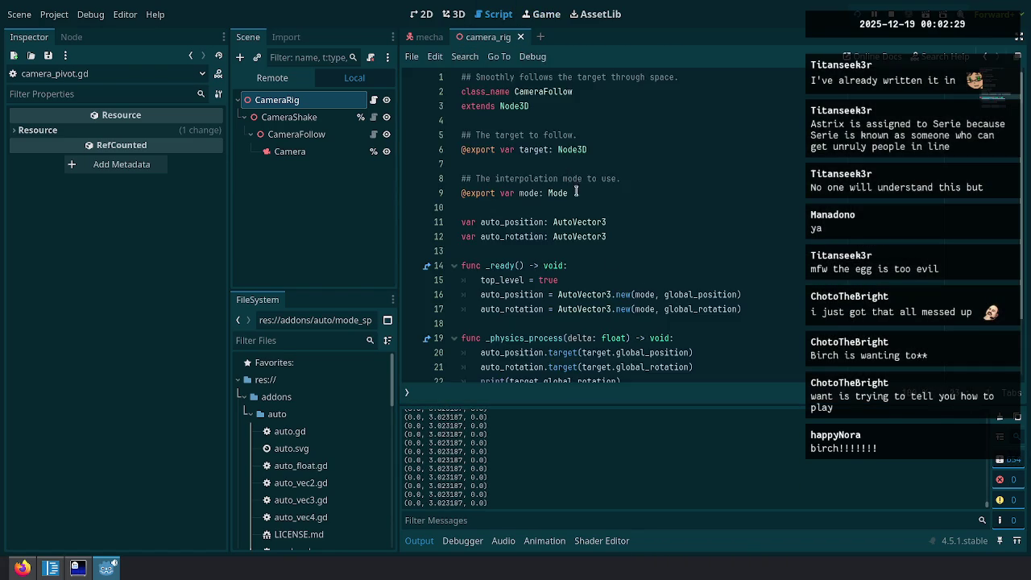
scroll(657, 336, "down", 2)
left_click(657, 250)
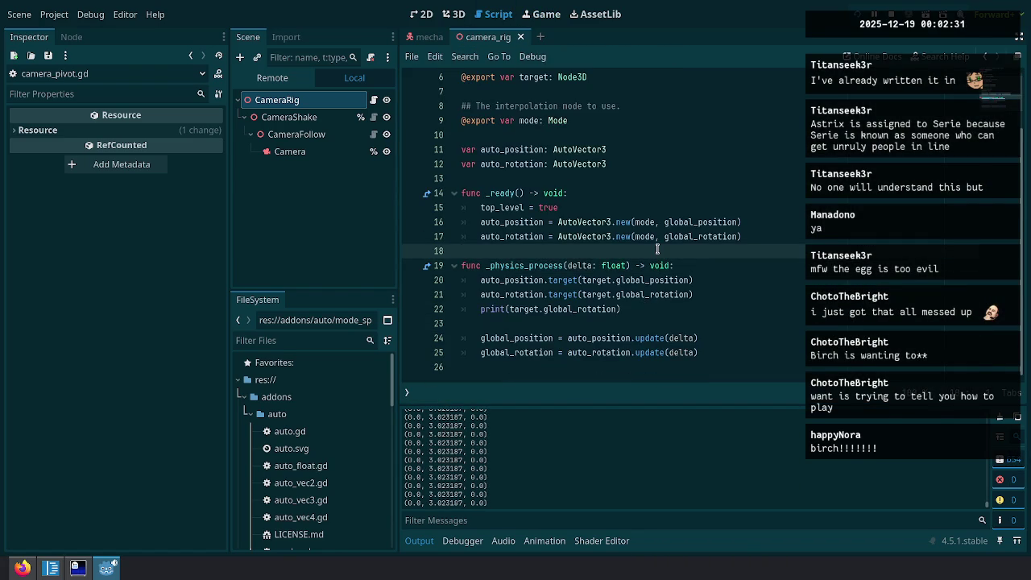
Declare var previous_rotation : Vector3 on a new line above _physics_process.
key("Return")
key("Return")
key("Up")
type("var previous_rotation ")
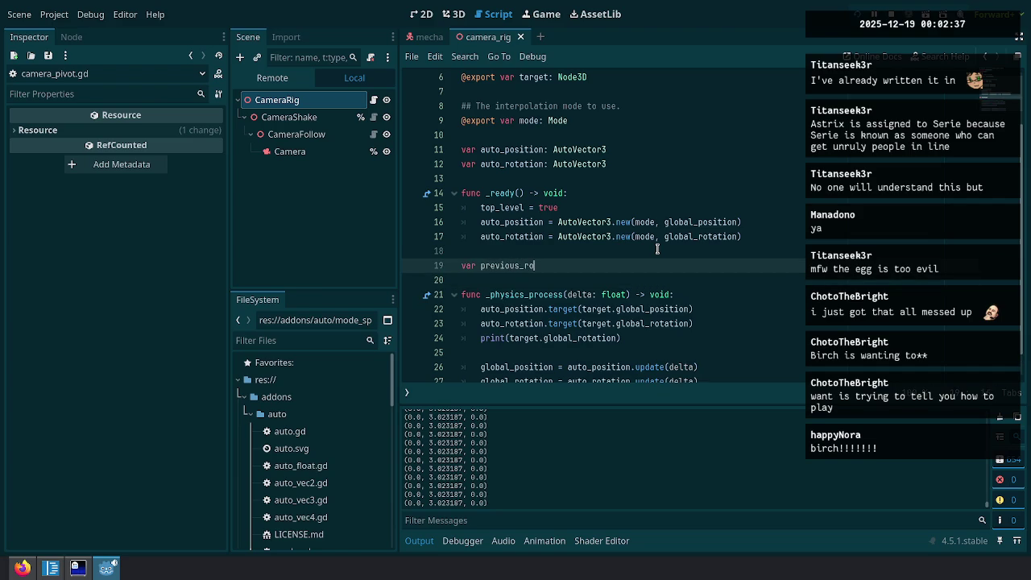
type(":=")
key("BackSpace")
key("BackSpace")
key("BackSpace")
type(": Vector3")
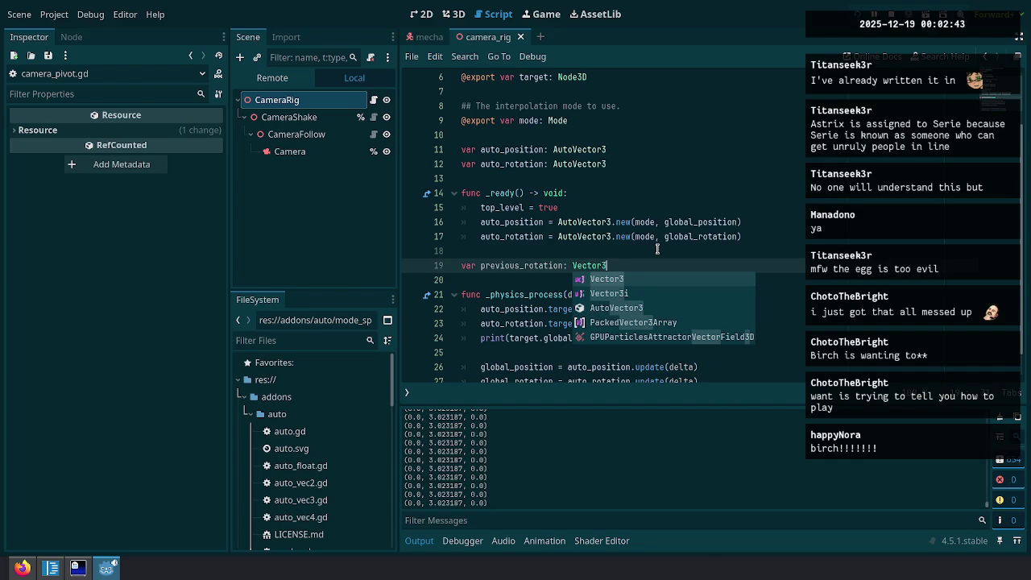
key("Escape")
Change the previous_rotation type annotation from Vector3 to Variant.
double_click(518, 339)
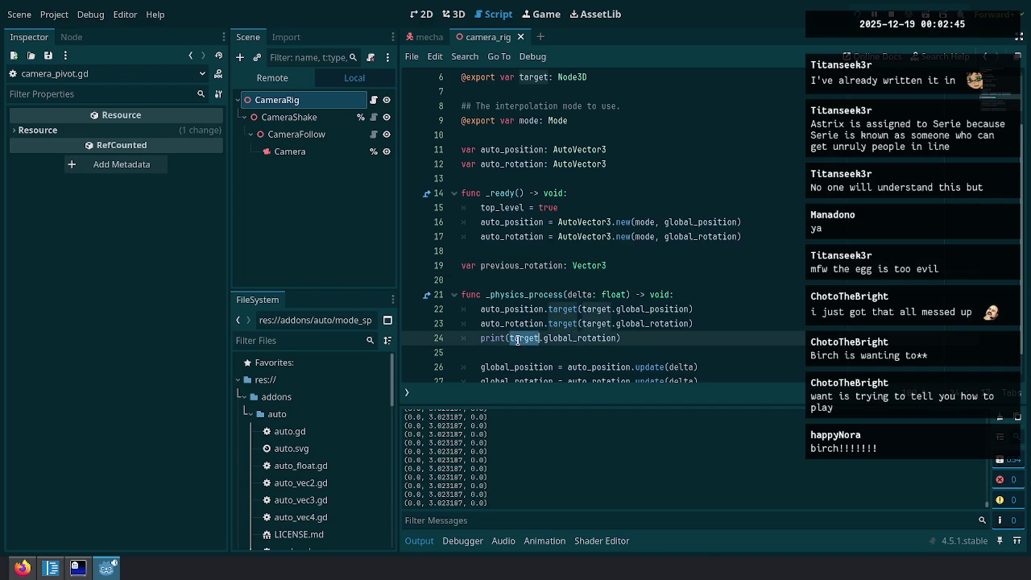
double_click(537, 267)
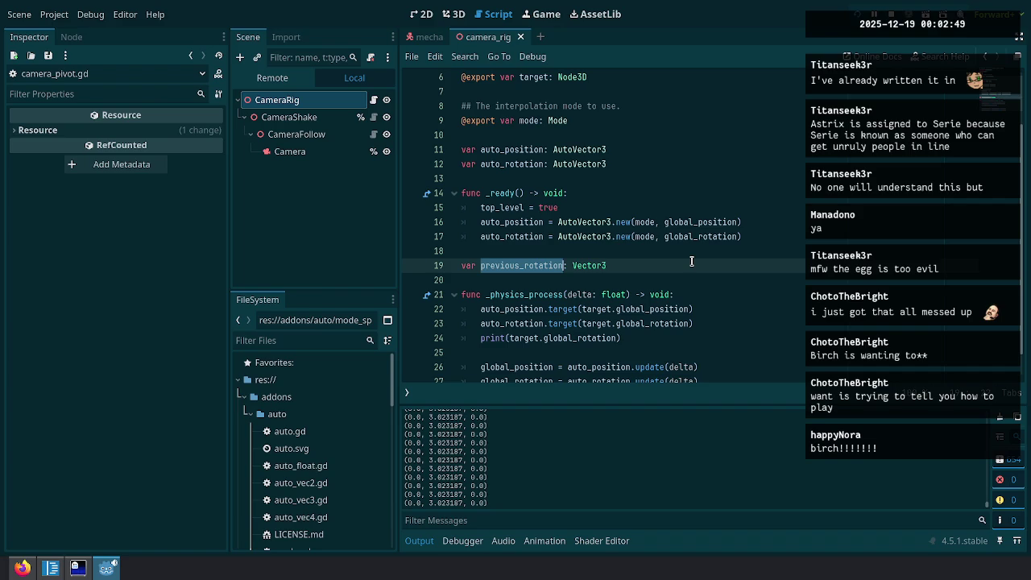
scroll(691, 262, "down", 1)
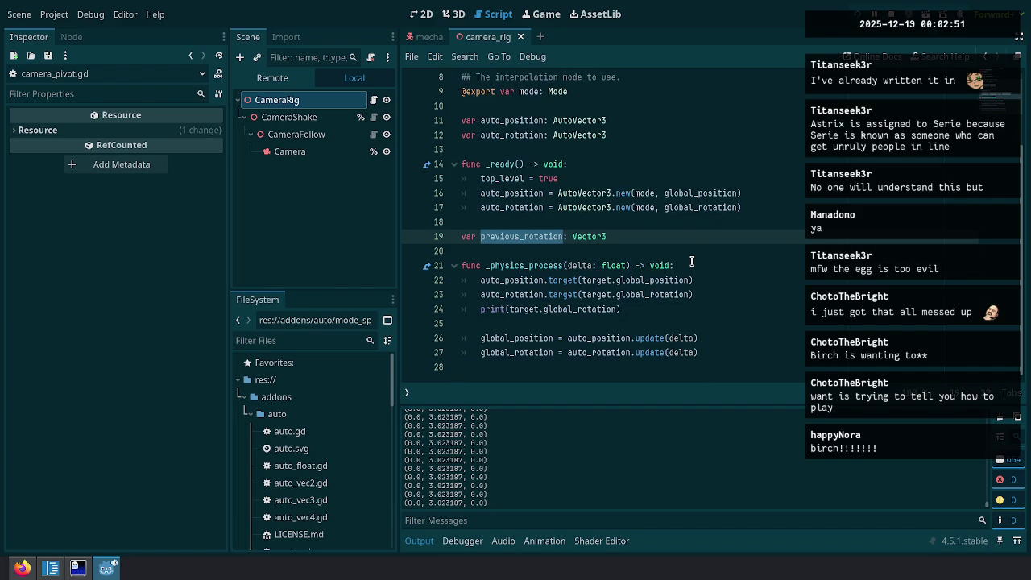
scroll(691, 261, "up", 1)
left_click(637, 273)
key("Down")
key("ctrl+BackSpace")
type("Variant")
Add a check 'if previous_rotation == null' at the end of line 22.
key("Down")
key("Down")
key("Down")
key("Down")
key("Up")
key("End")
key("Return")
key("Return")
type("if previous_rotation ")
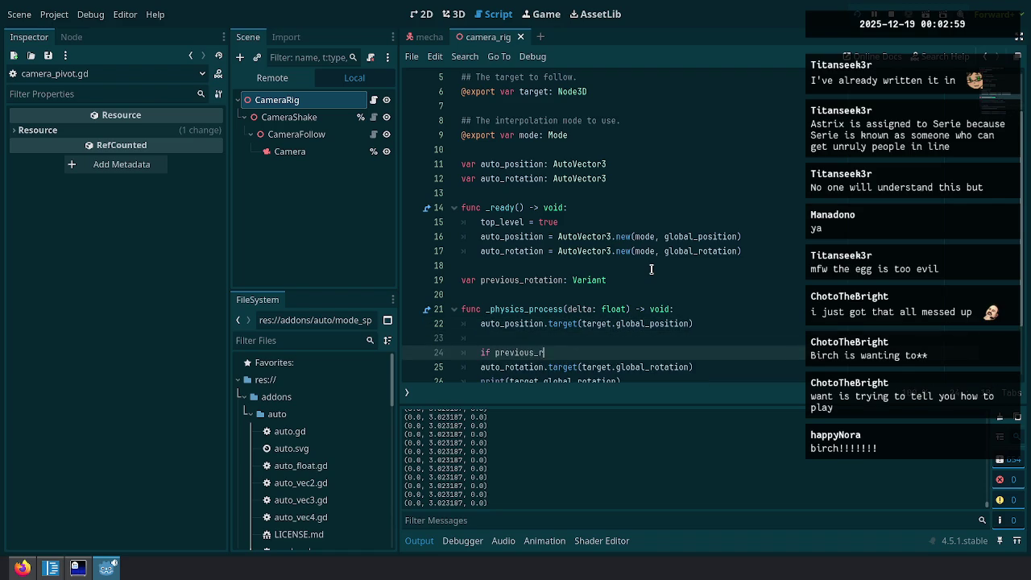
type("== null")
scroll(773, 213, "down", 2)
Rework the condition to previous_rotation != null, trying and then removing is_instance_valid.
key("Down")
key("Up")
key("Right")
key("Right")
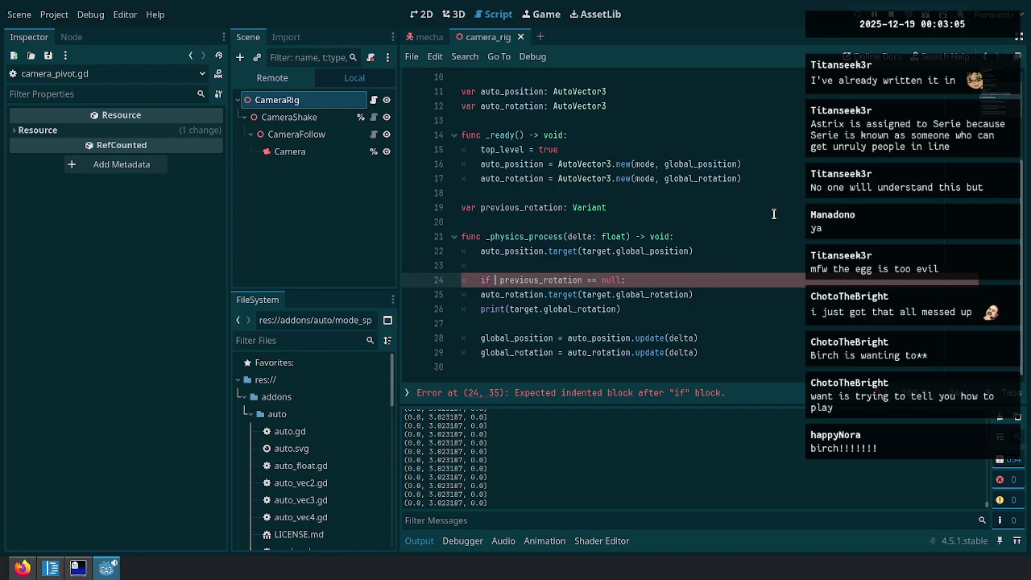
type("inval")
key("Return")
key("Delete")
key("Delete")
key("ctrl+BackSpace")
key("ctrl+BackSpace")
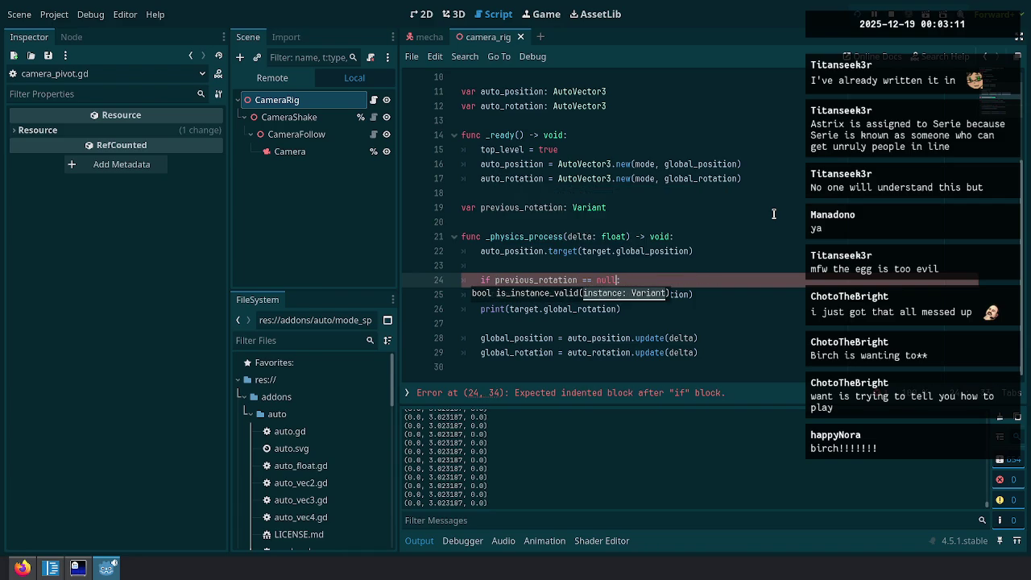
key("Left")
key("Left")
key("Left")
key("Left")
key("BackSpace")
type("!")
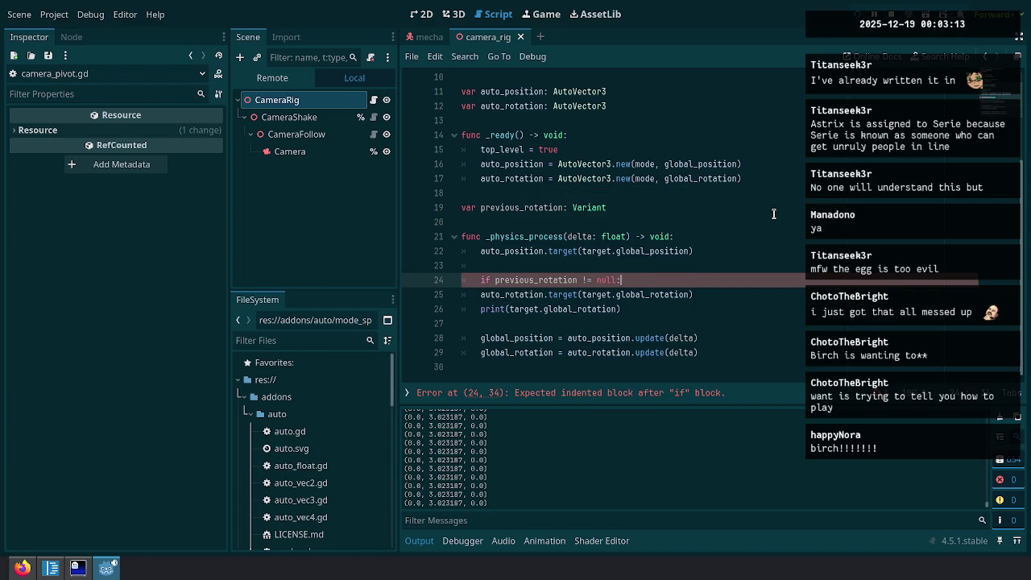
Add the indented line 'previous_rotation = target.global_rotation' inside the if block.
key("End")
key("Return")
type("previou")
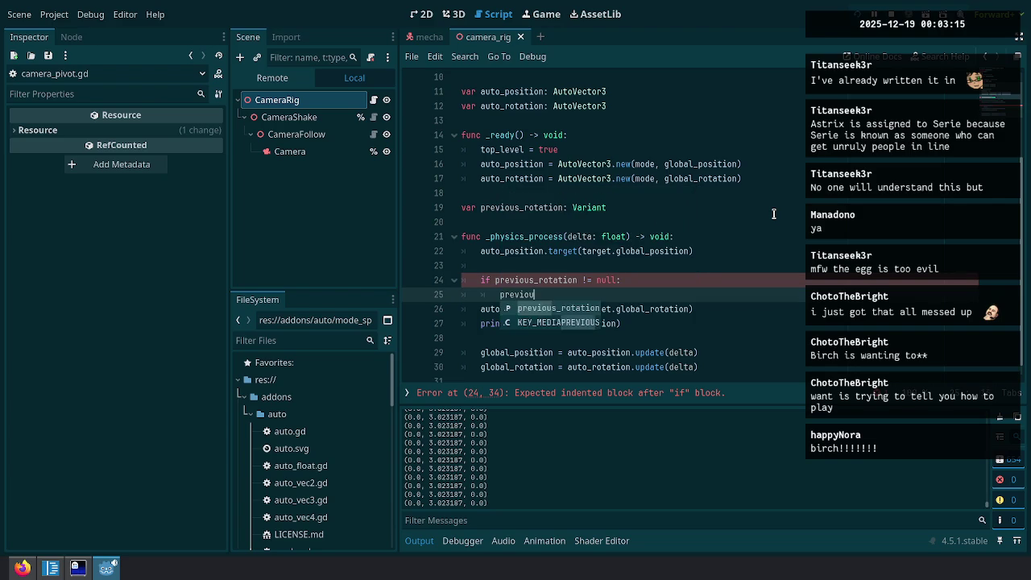
type("s_rotation = ")
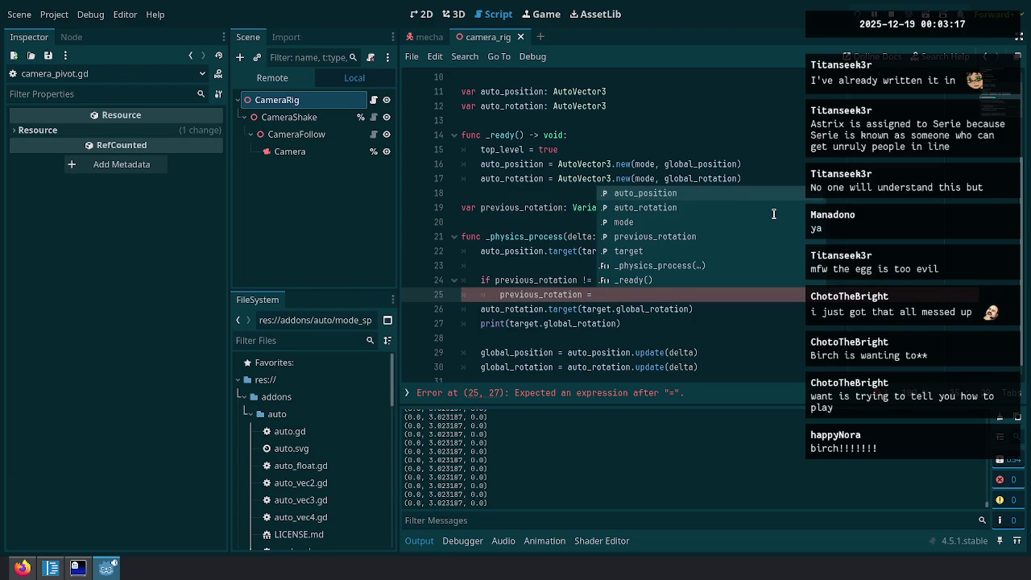
type("target.globa")
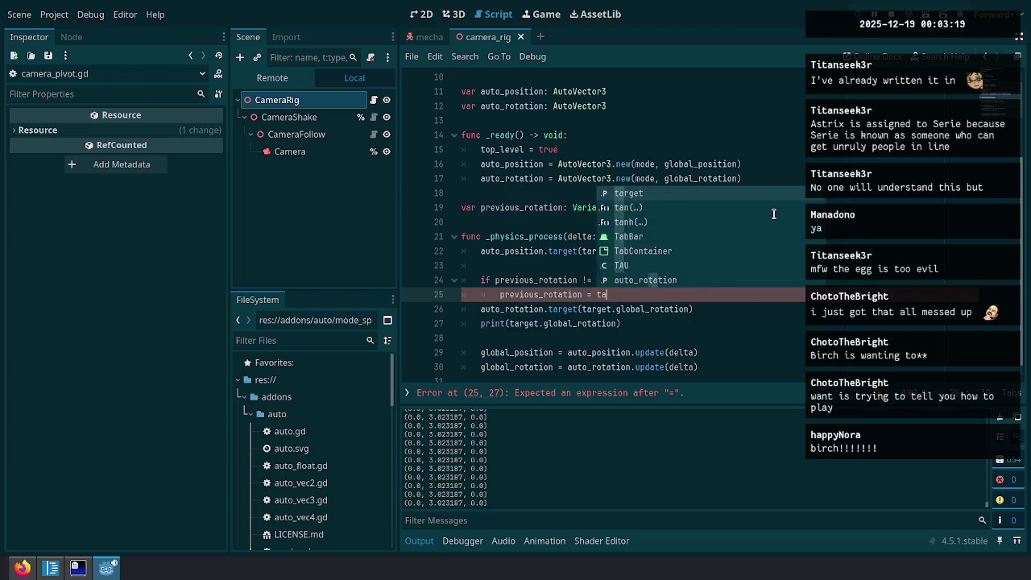
key("Down")
key("Down")
key("Down")
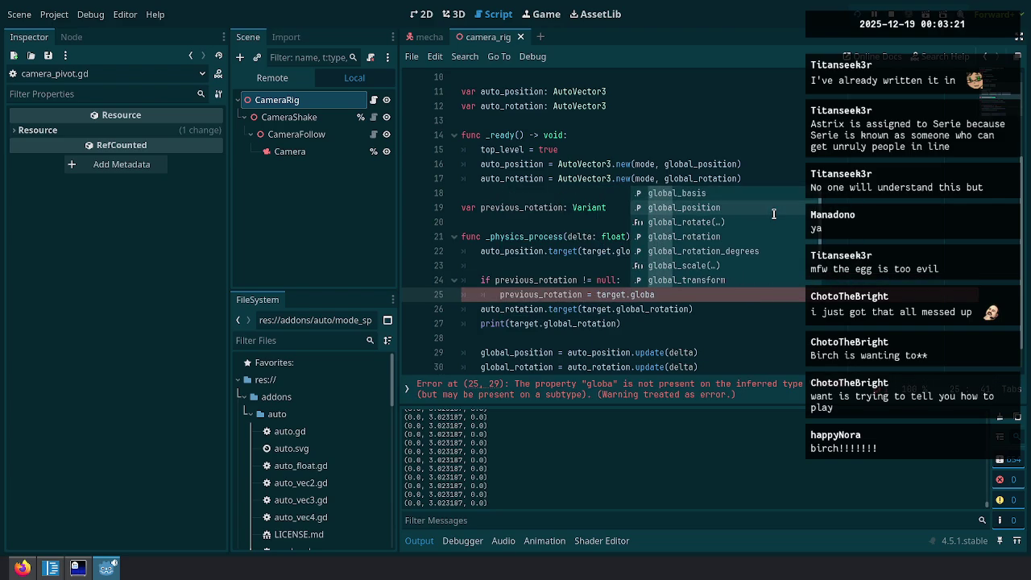
key("Return")
key("ctrl+shift+k")
Delete the previous_rotation assignment line under the null check.
key("Down")
key("Up")
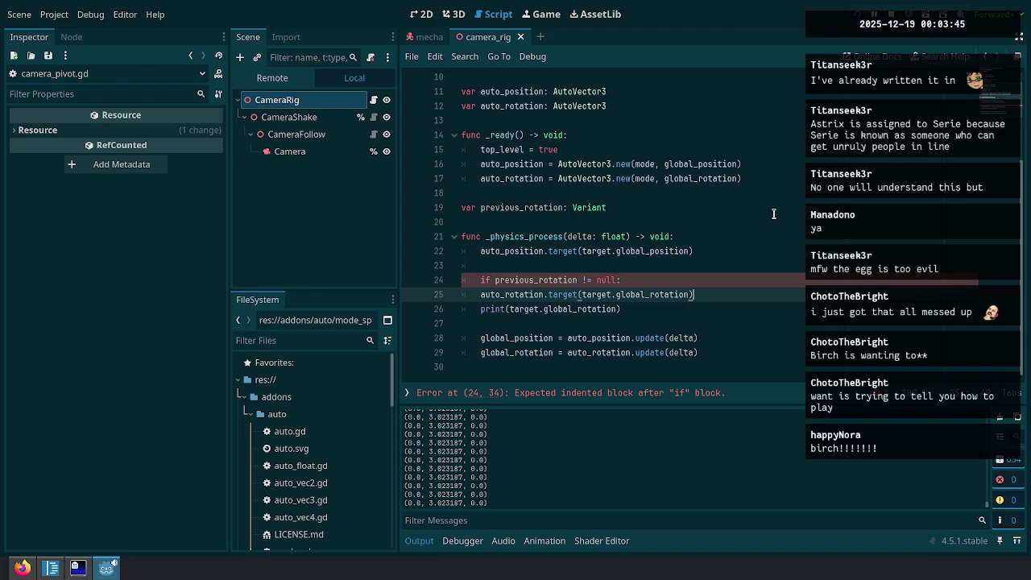
left_click(587, 279)
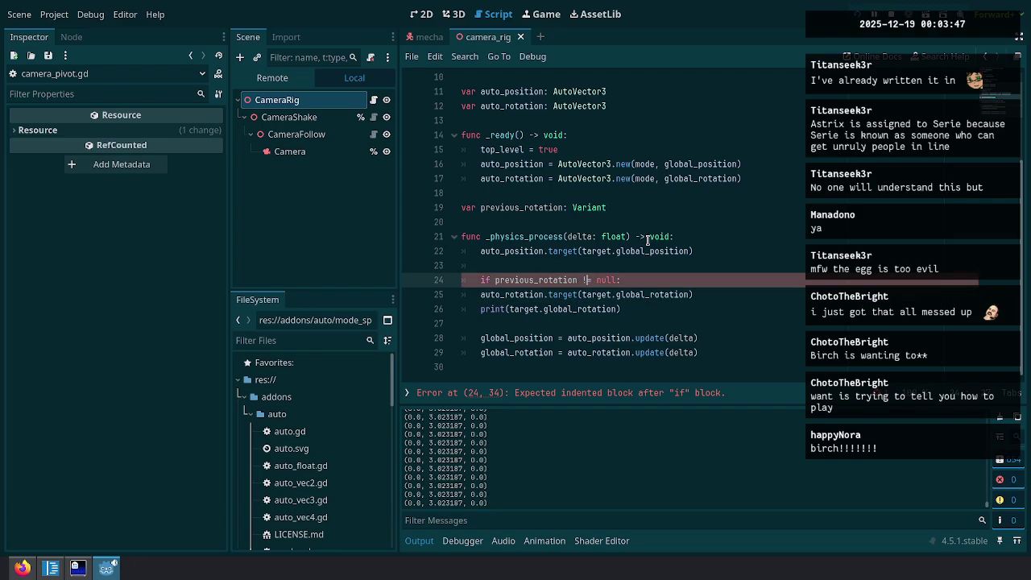
type(".")
key("BackSpace")
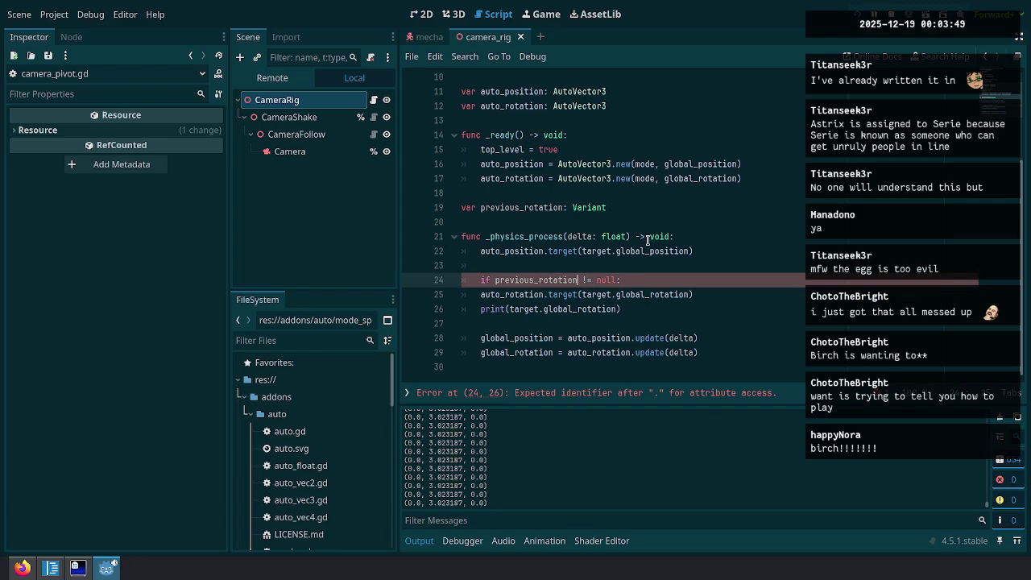
Extend the condition with 'and (previous_rotation.y < 0 ^ target.global_rotation < 0)'.
key("End")
type("nd p")
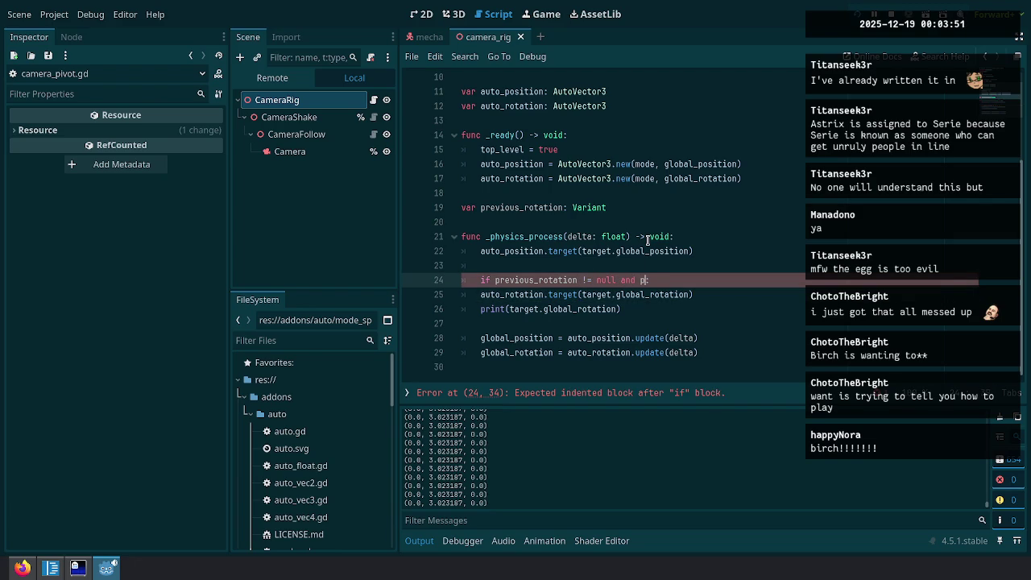
type("revious_rotation.y >")
key("BackSpace")
key("BackSpace")
type(":")
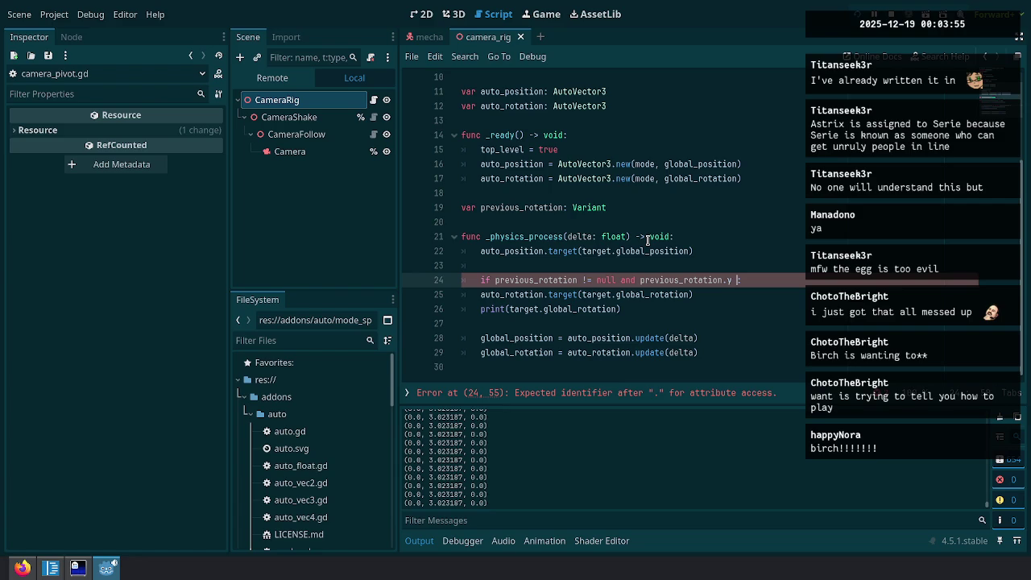
type("<")
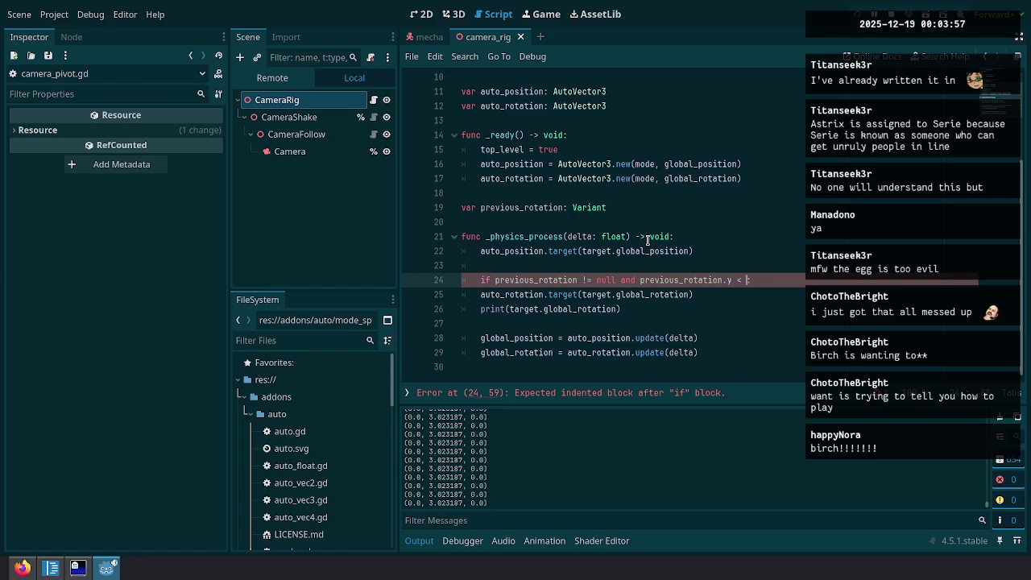
type(" 0 and ")
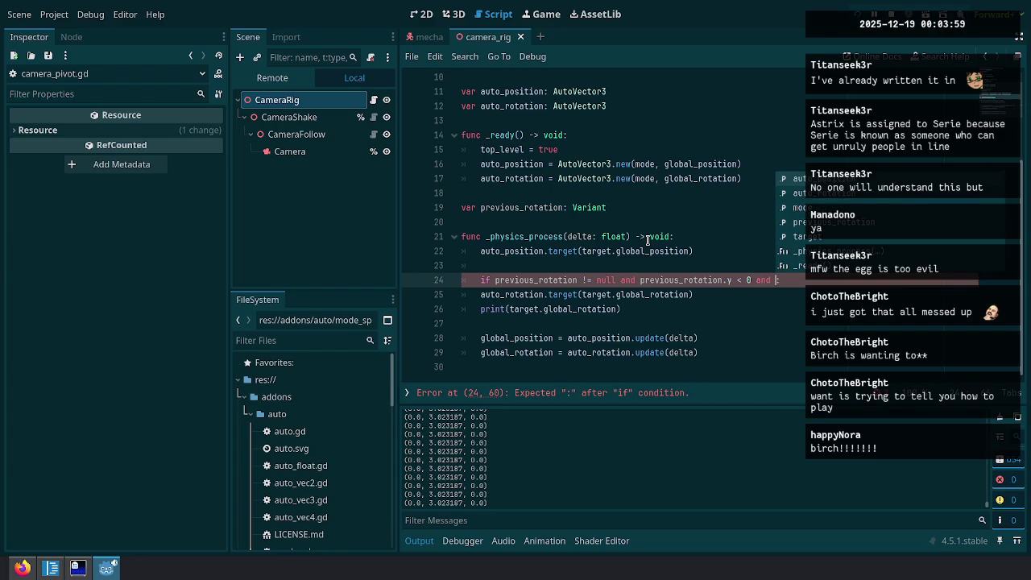
type("target")
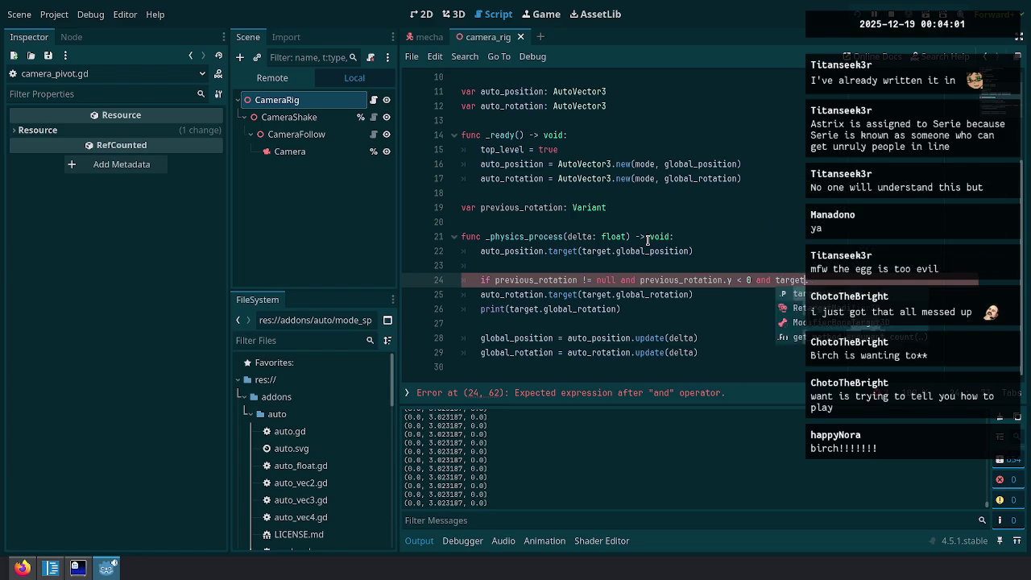
type(".global_rotation")
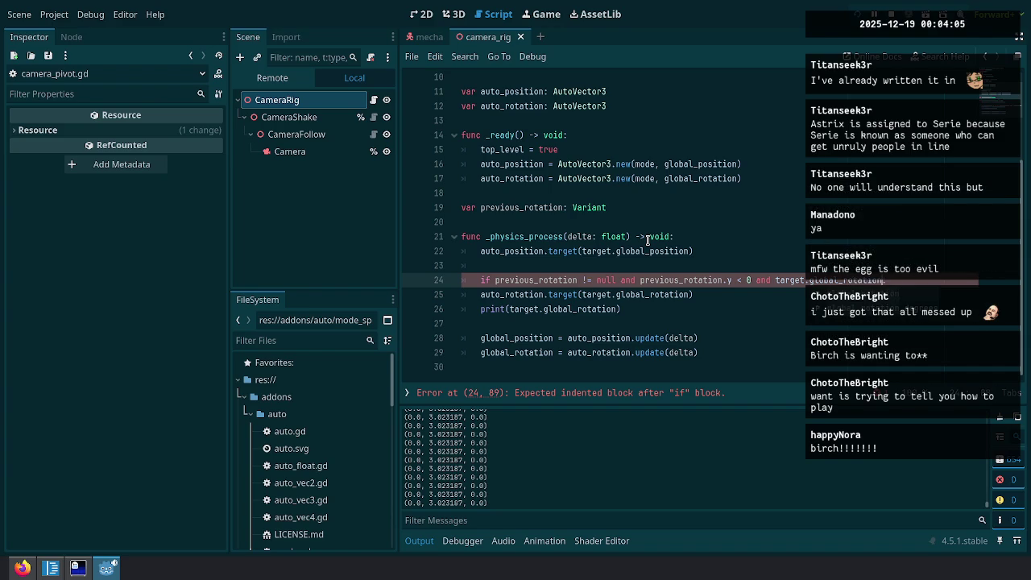
type(" < 0")
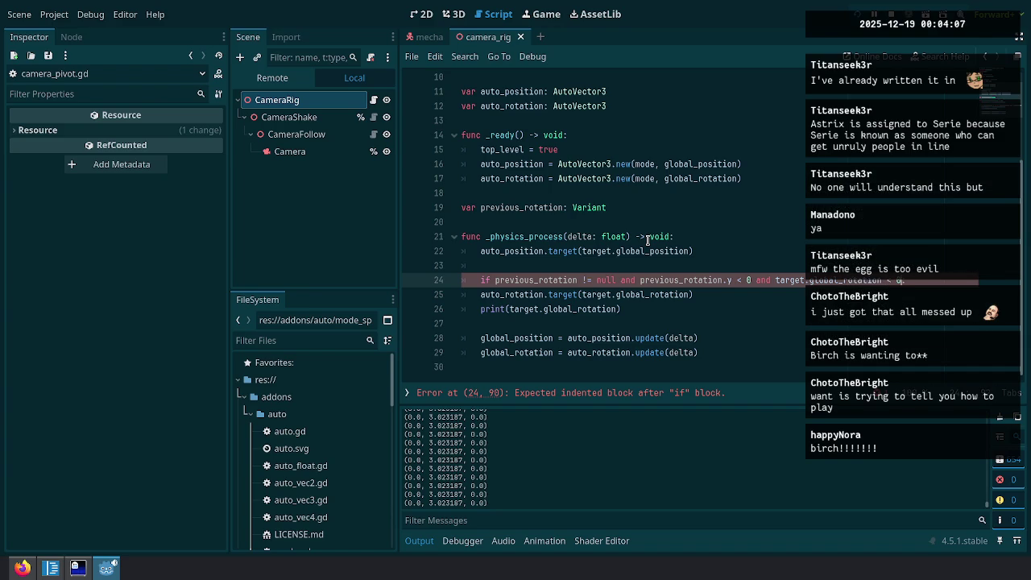
key("BackSpace")
key("BackSpace")
key("BackSpace")
type("xor")
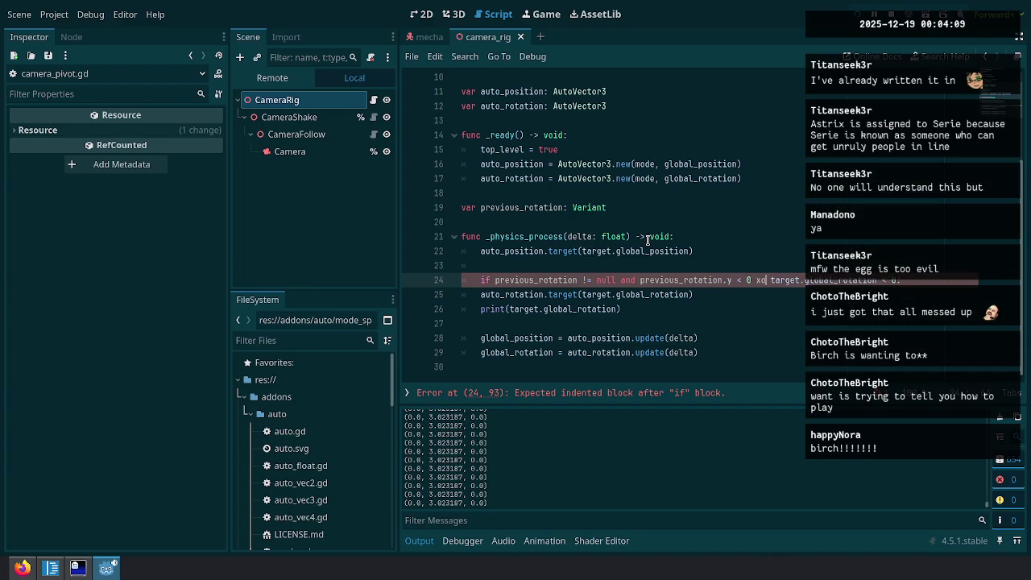
key("BackSpace")
key("BackSpace")
key("BackSpace")
type("^")
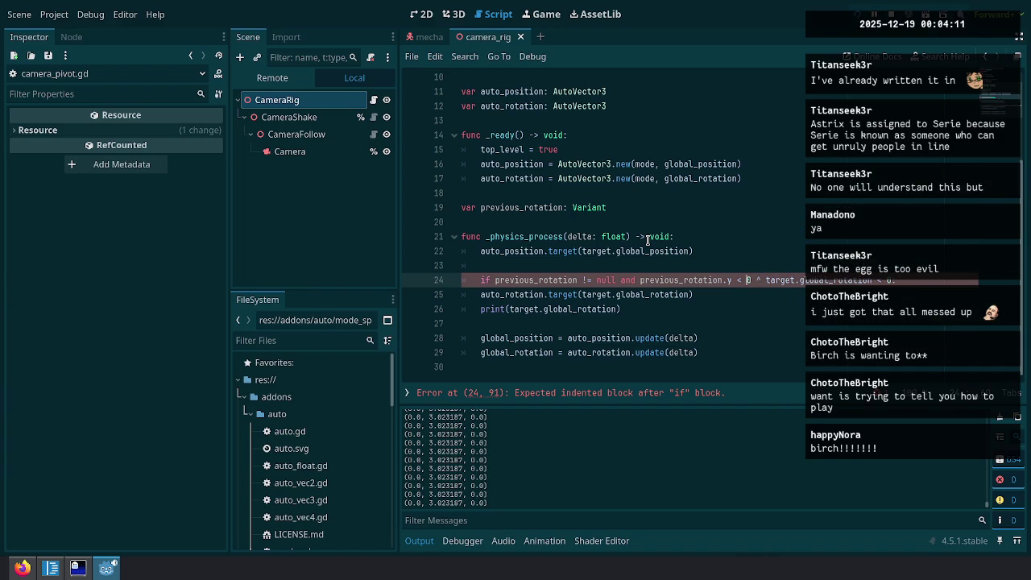
type("(")
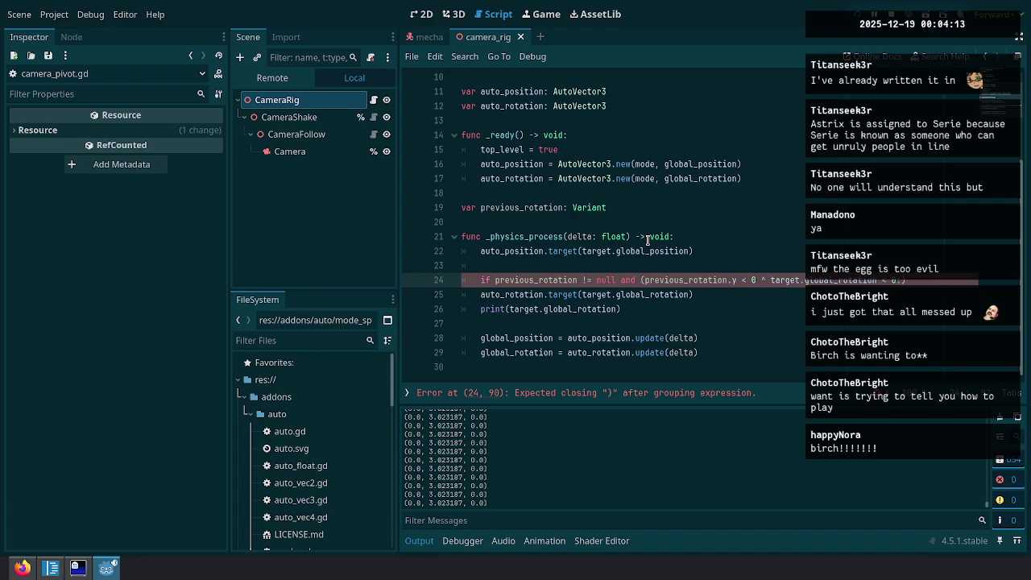
type(")")
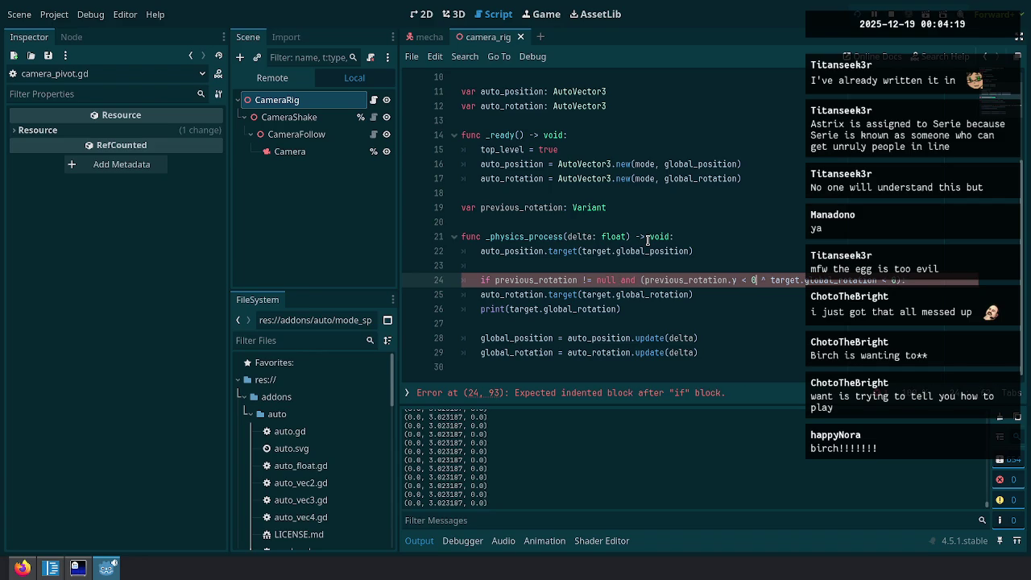
key("Up")
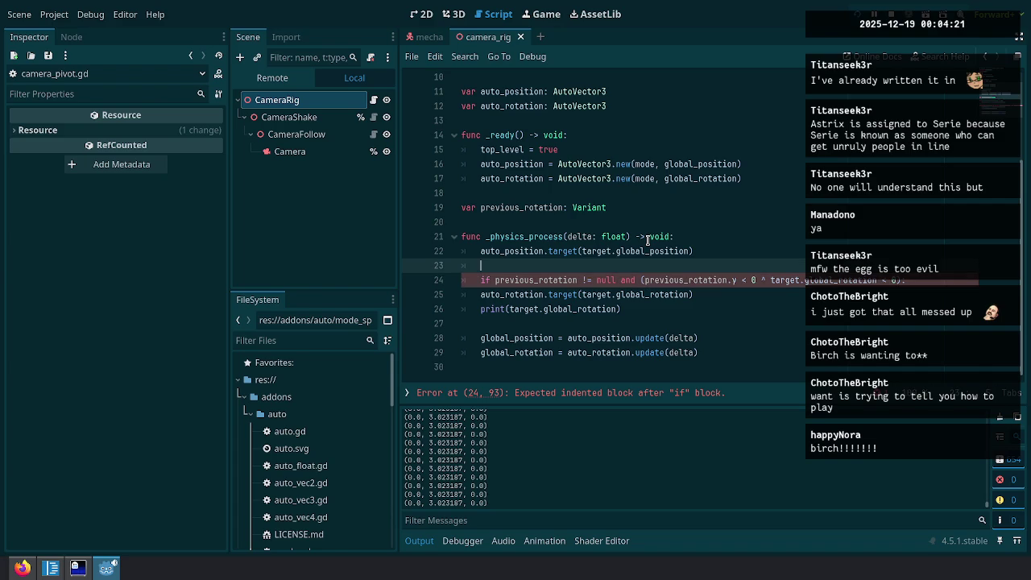
Declare prev_negative := previous_rotation.y < 0 and curr_negative := target.global_rotation < 0.
key("Return")
type("va")
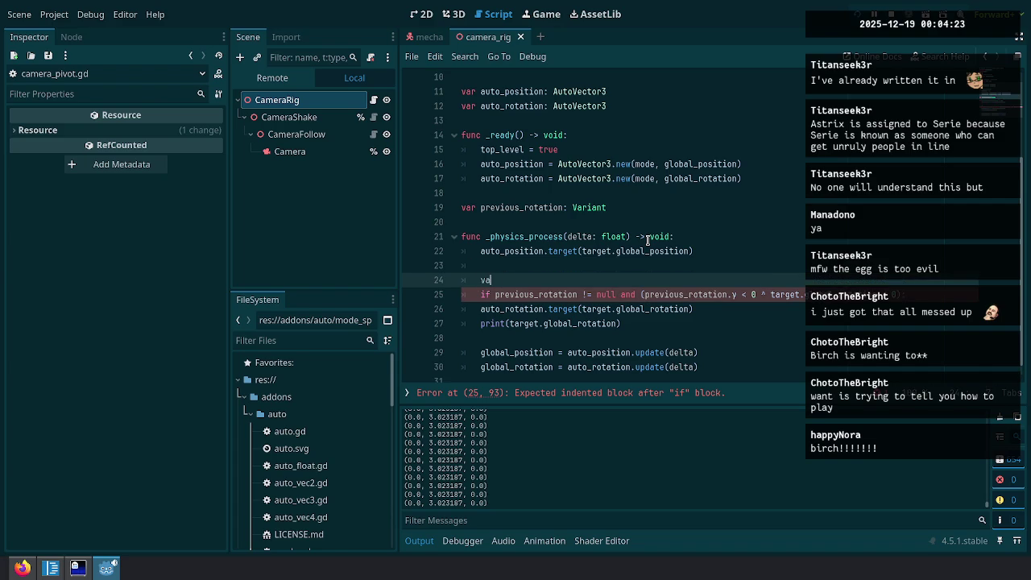
type("r prev_negative ")
type(":= previous_rotation.y < 0")
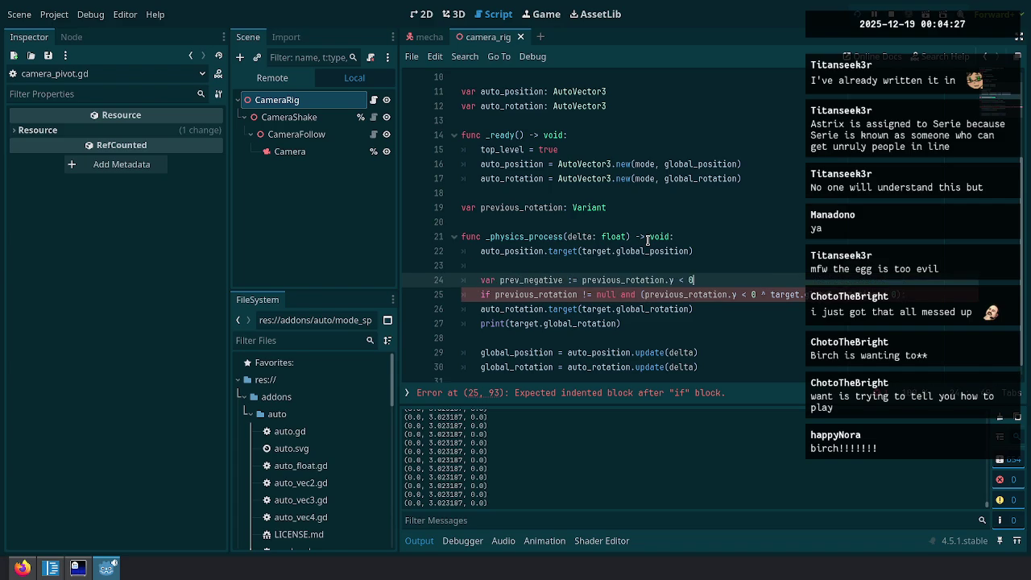
key("Return")
type("var curr")
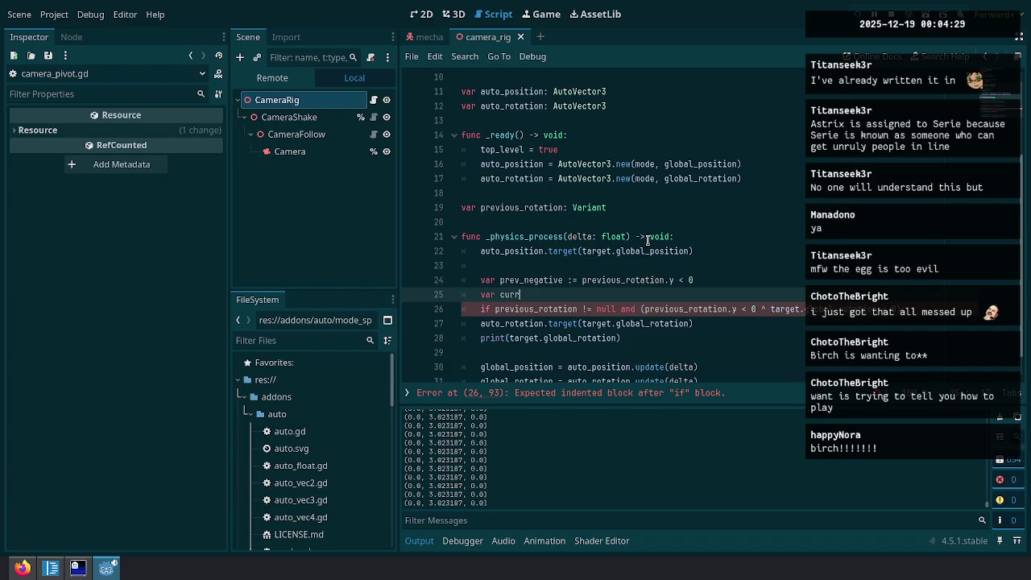
type("_negative :=")
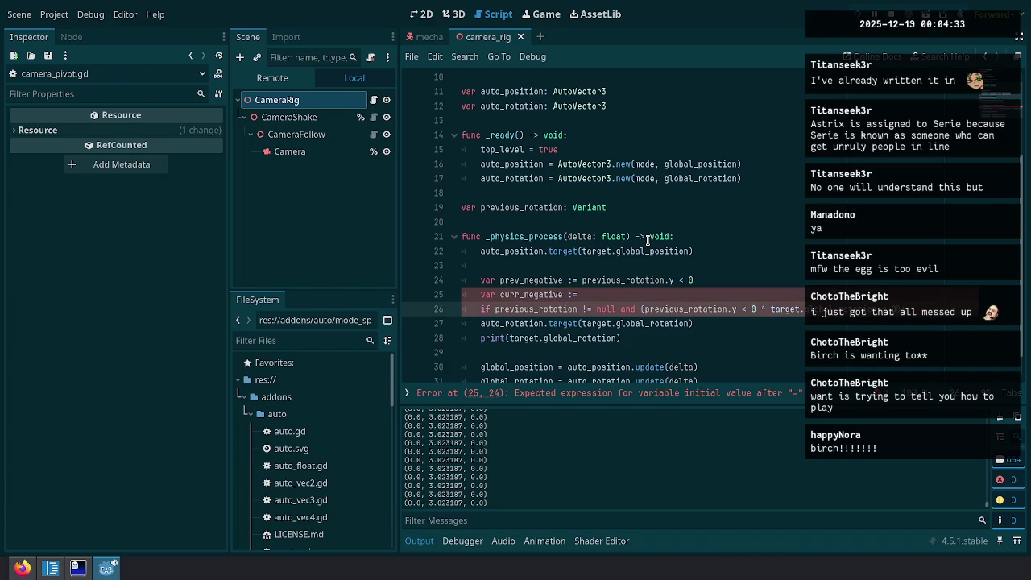
type(" target.global_rotation < 0")
Replace the sign comparisons with prev_negative ^ curr_negative on a separate if line.
key("Down")
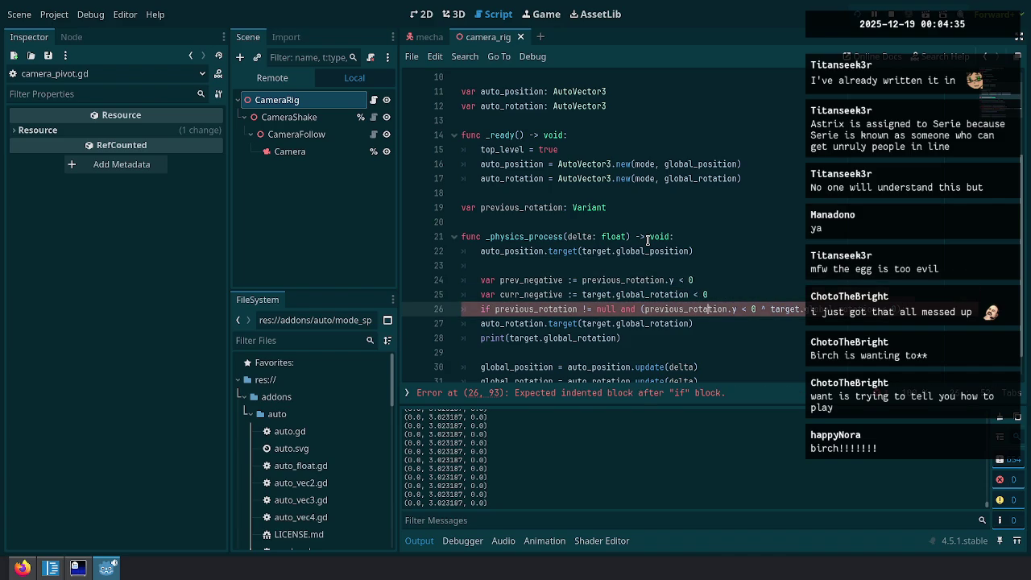
key("ctrl+shift+Left")
key("ctrl+shift+Left")
key("ctrl+shift+Left")
type("prev_")
key("Return")
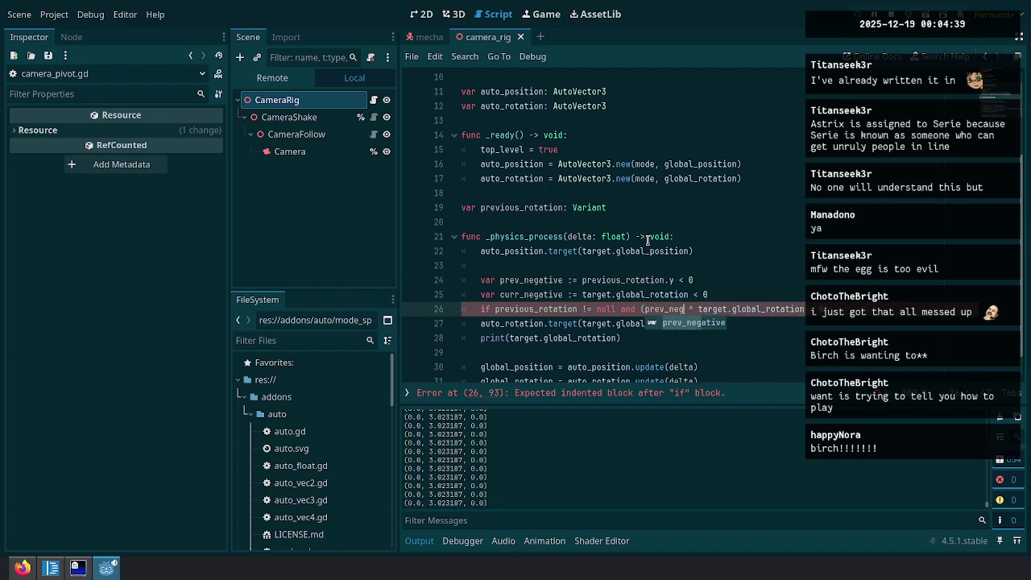
key("ctrl+shift+Right")
key("ctrl+shift+Right")
key("ctrl+shift+Right")
type("curr_negative)")
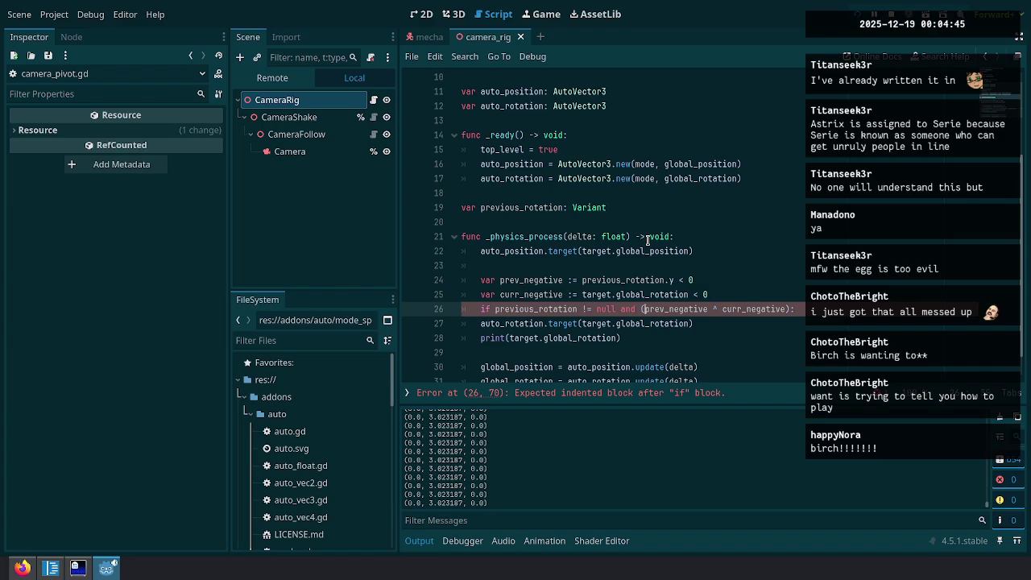
type(":")
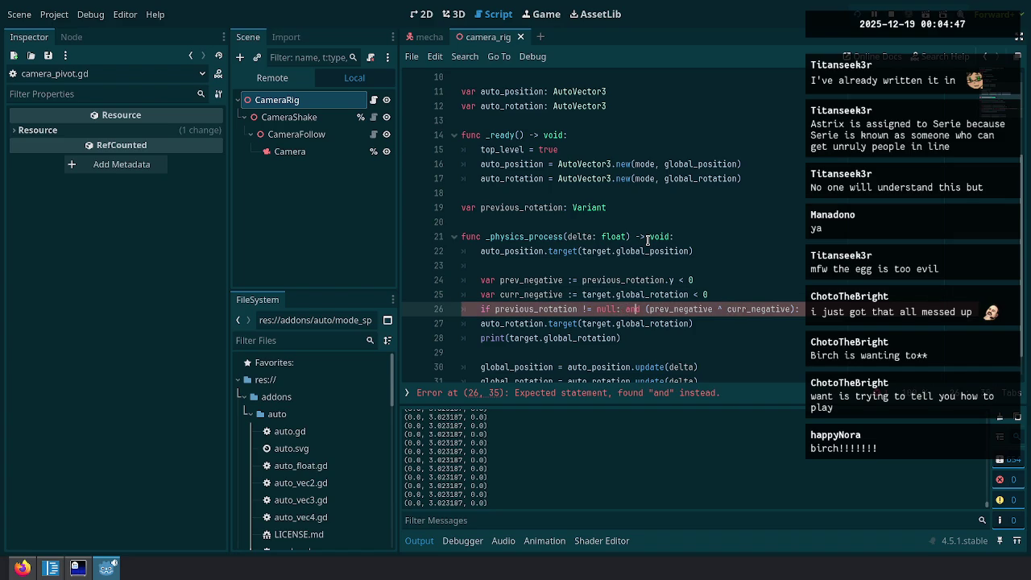
key("BackSpace")
key("BackSpace")
key("BackSpace")
key("Delete")
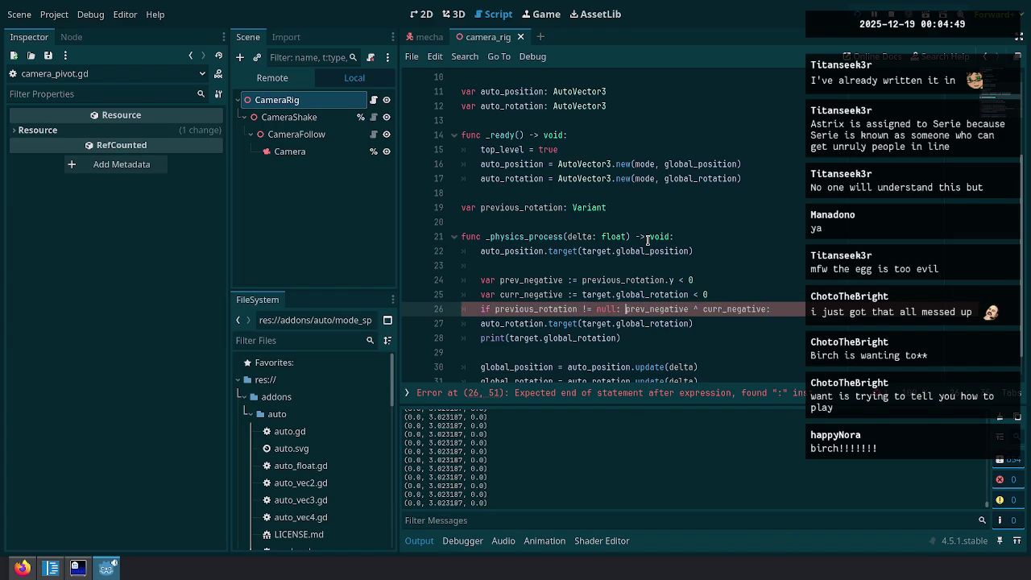
key("Return")
type("if")
Move the prev_negative and curr_negative declarations inside the null-check block, indented.
key("Up")
key("Up")
key("Up")
key("Down")
key("End")
key("shift+Up")
key("shift+Up")
key("ctrl+x")
key("Down")
key("End")
key("ctrl+v")
key("shift+Tab")
key("shift+Down")
key("shift+Down")
key("Tab")
key("Left")
Open an empty indented body line under 'if prev_negative ^ curr_negative'.
key("Down")
key("Return")
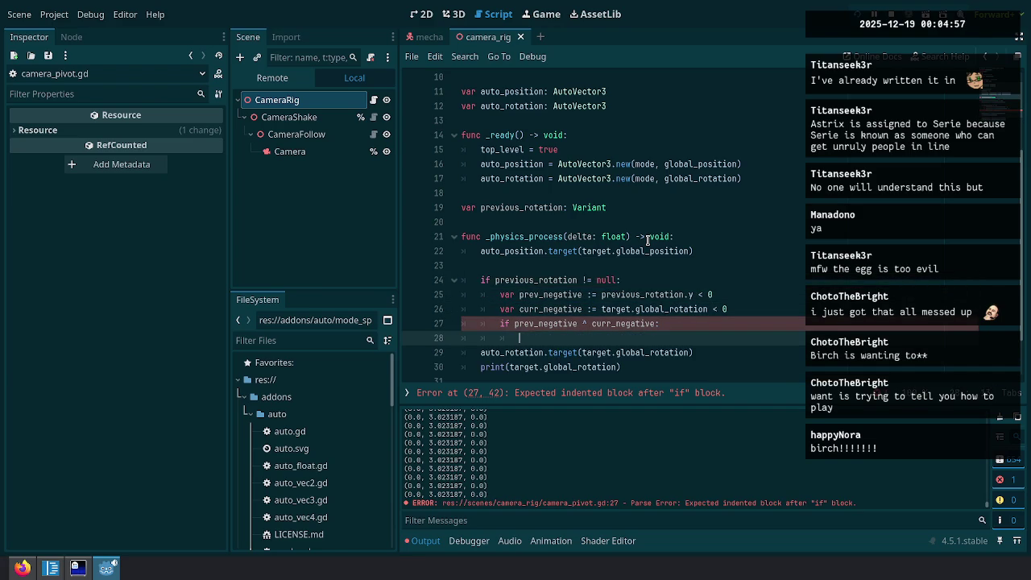
scroll(654, 304, "down", 2)
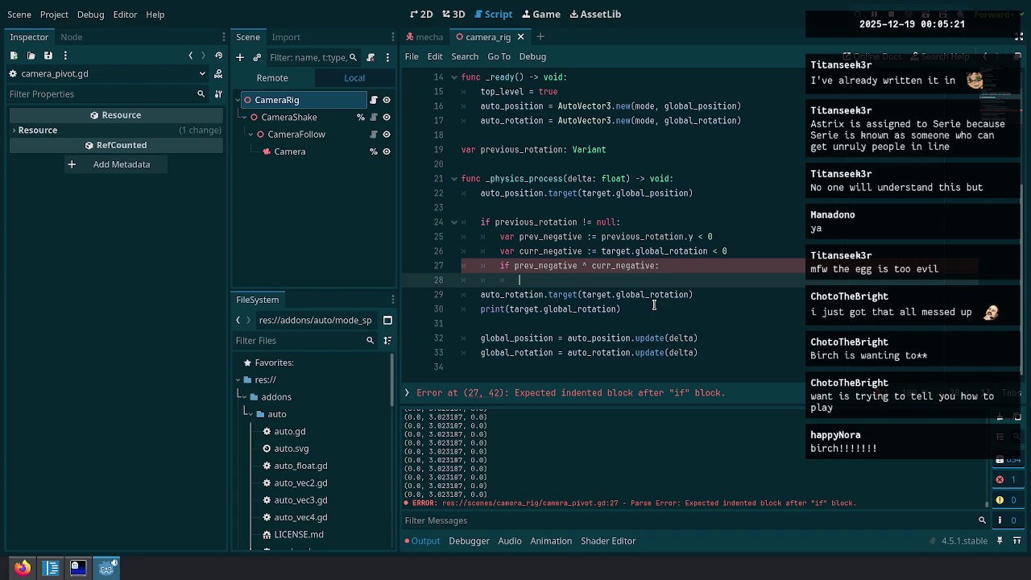
type("auto.")
type("_rotation.")
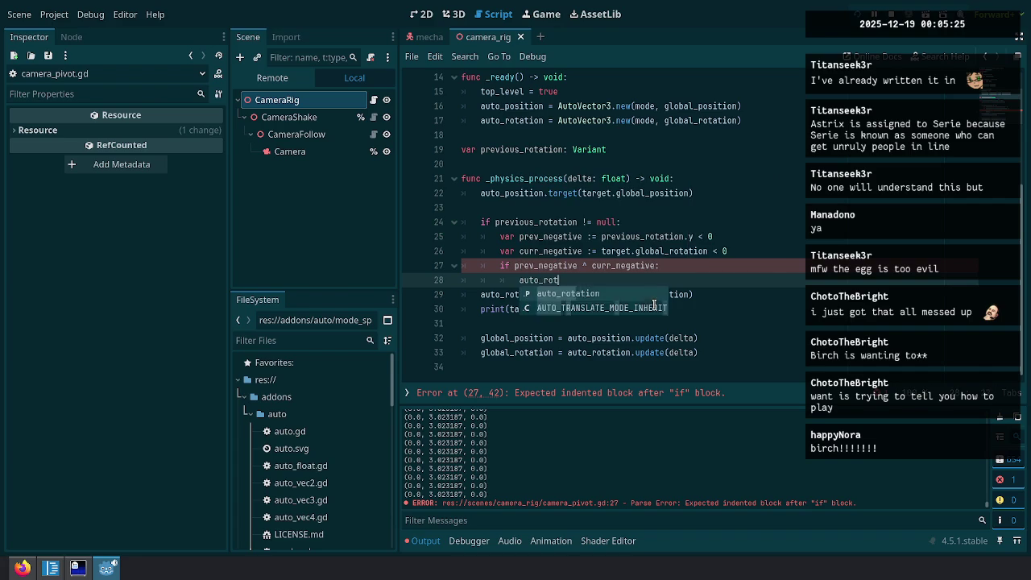
Insert an auto_rotation.teleport() call with auto_rotation._peek(0) as its argument.
key("Down")
key("Down")
key("Down")
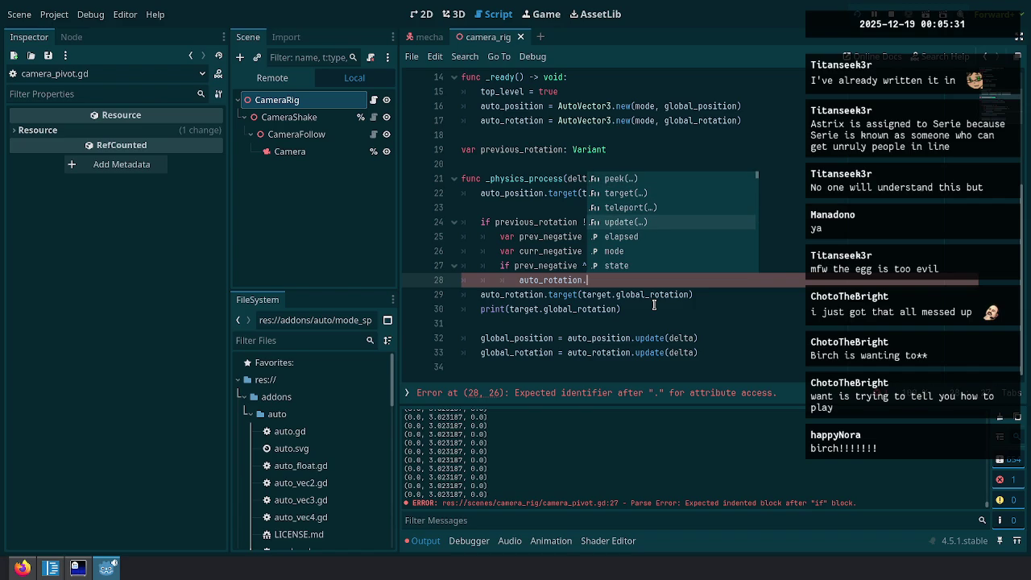
key("Up")
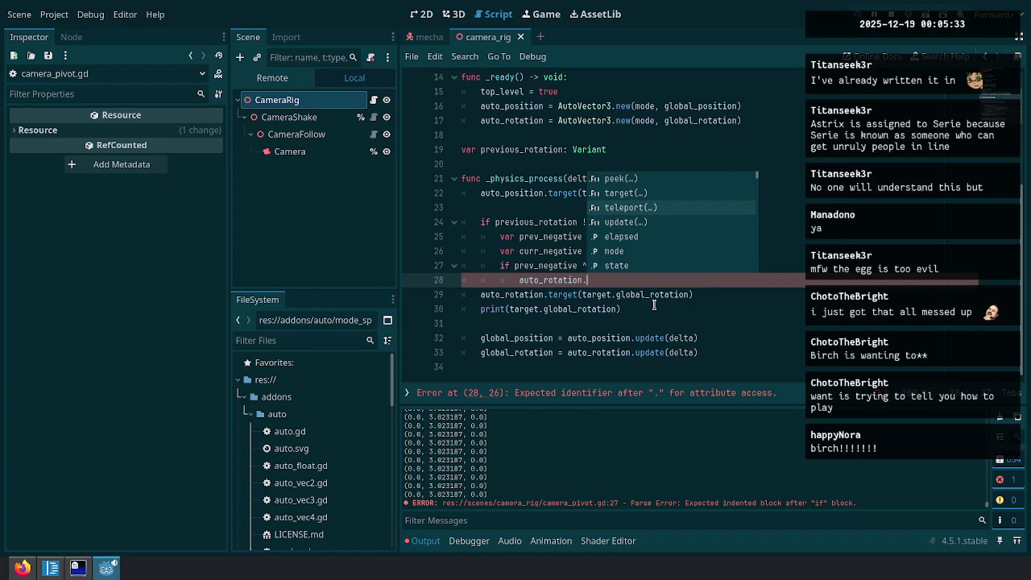
key("Return")
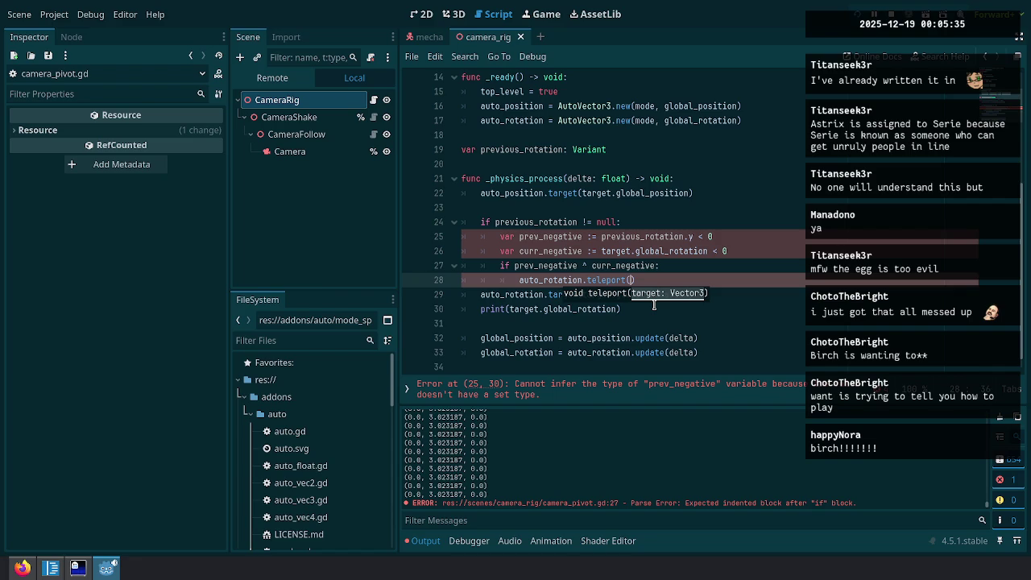
type("auto_rotation.")
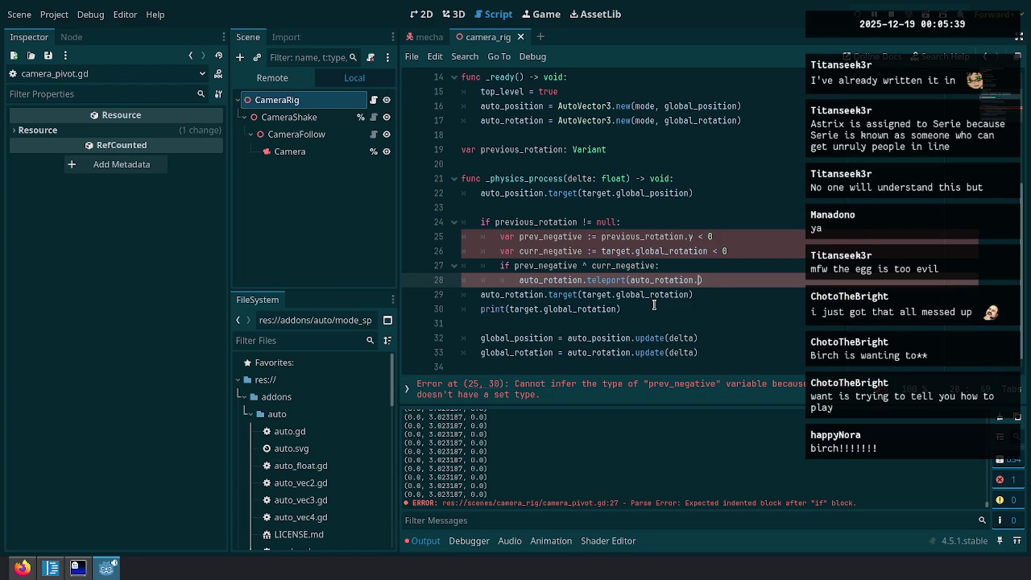
key("Down")
key("Down")
key("Down")
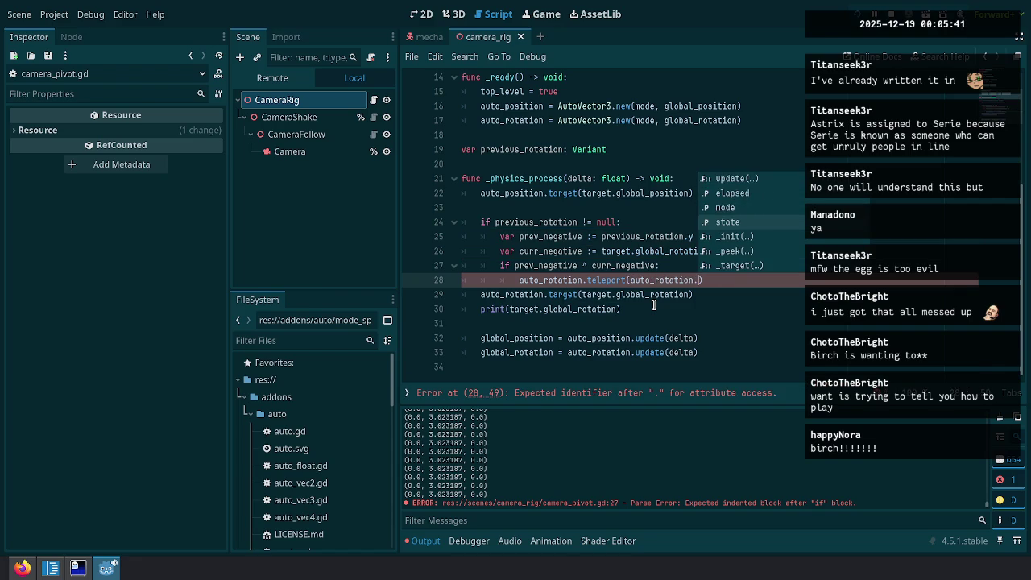
key("Return")
type("0")
key("Left")
key("Left")
Move the _peek(0) argument into a new 'var curr :=' line above the teleport call.
key("ctrl+shift+Left")
key("ctrl+x")
key("ctrl+shift+Return")
type("var c")
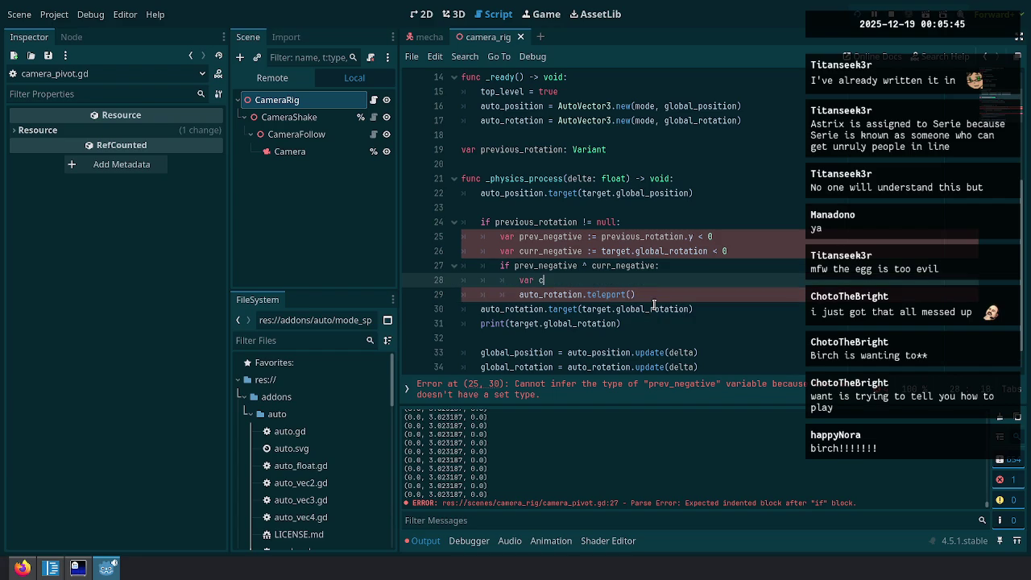
type("urr :=")
key("ctrl+v")
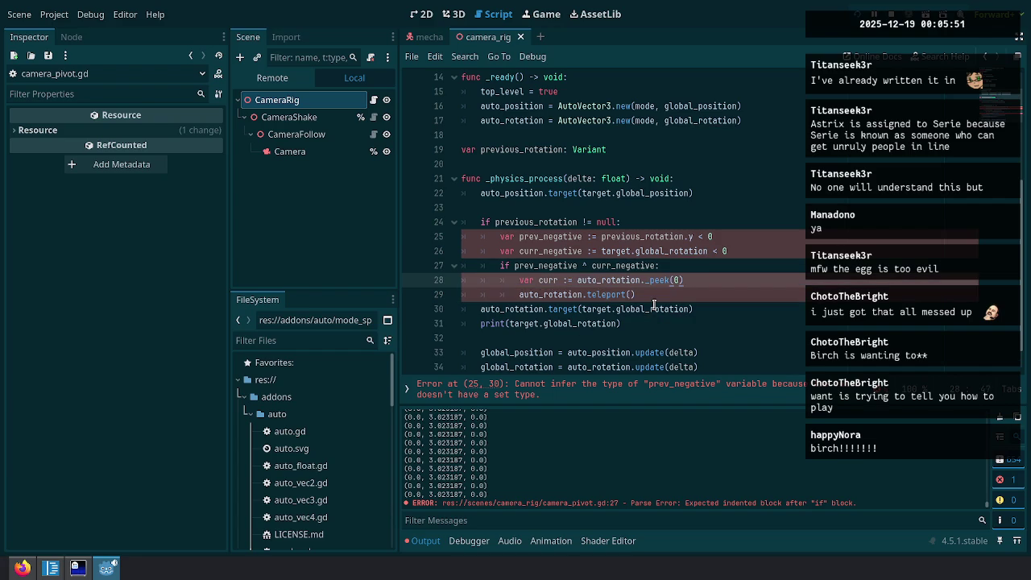
Remove the extra space before := on the prev_negative and curr_negative declarations.
key("Up")
key("Up")
key("Up")
key("ctrl+Left")
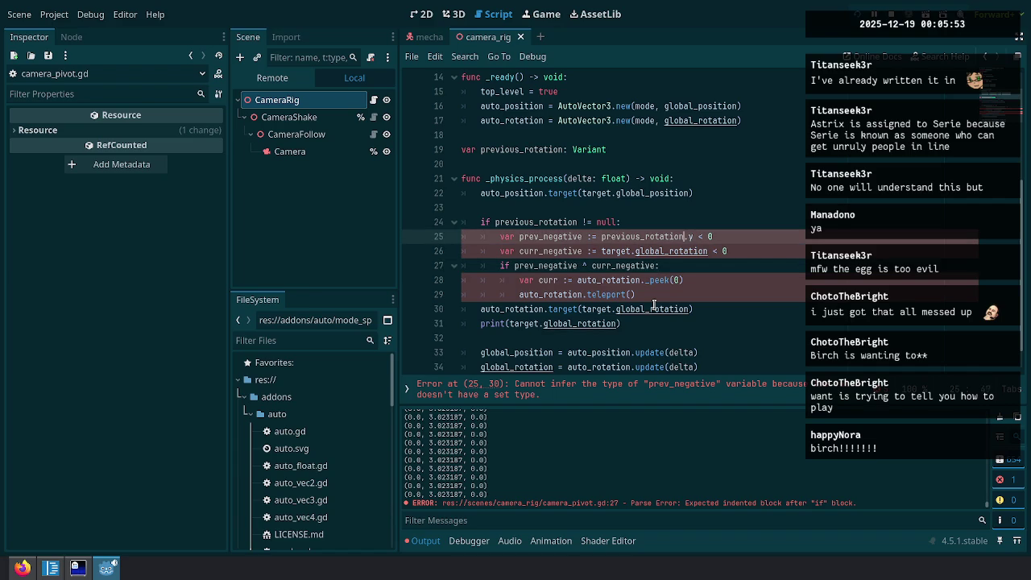
key("ctrl+Right")
key("Delete")
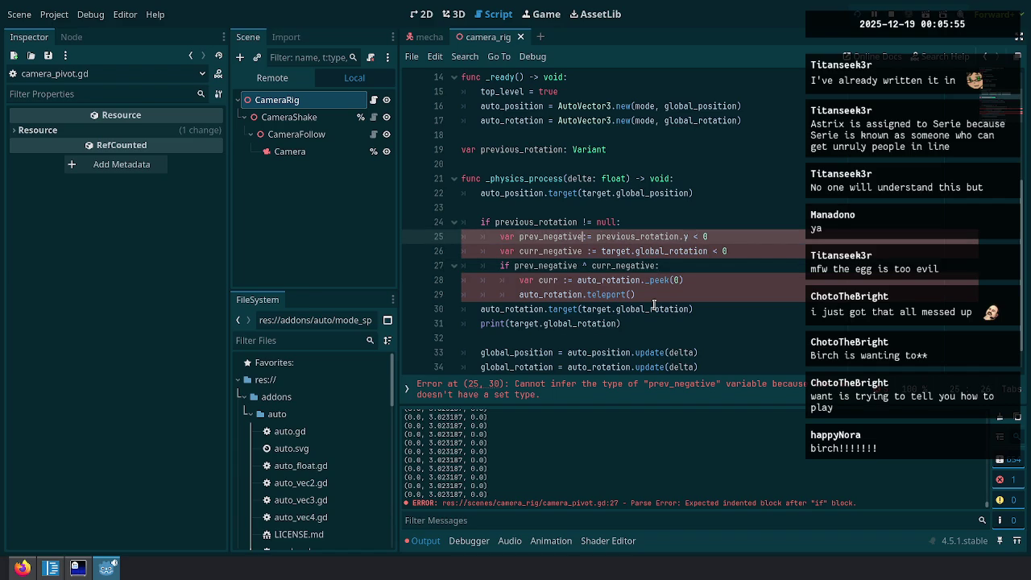
key("Down")
key("Delete")
key("Up")
key("Right")
Type both sign flags as bool and compare global_rotation.y instead of global_rotation.
type("bool")
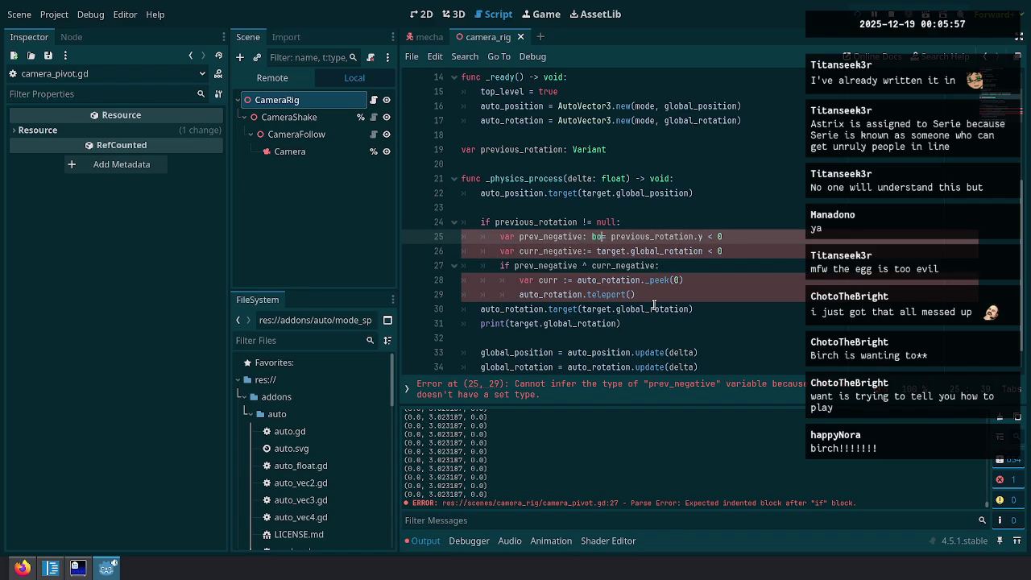
key("Down")
type("bool")
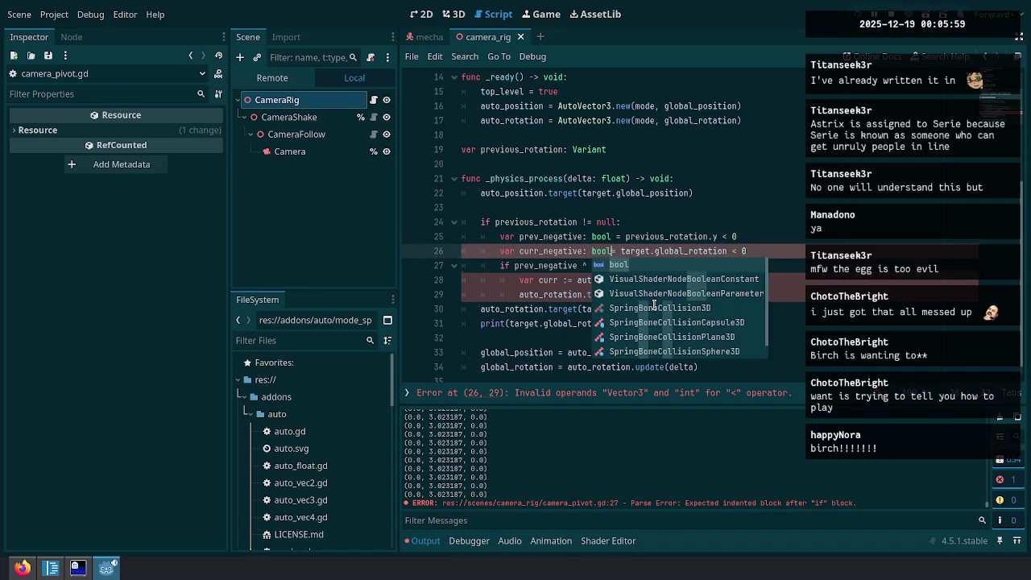
key("Down")
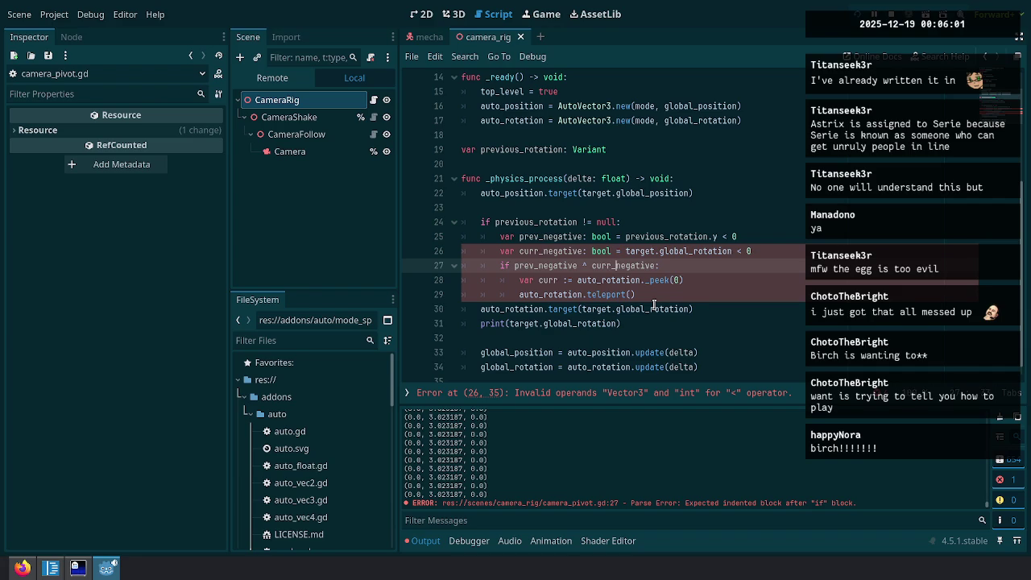
key("Up")
key("ctrl+Right")
type(".y")
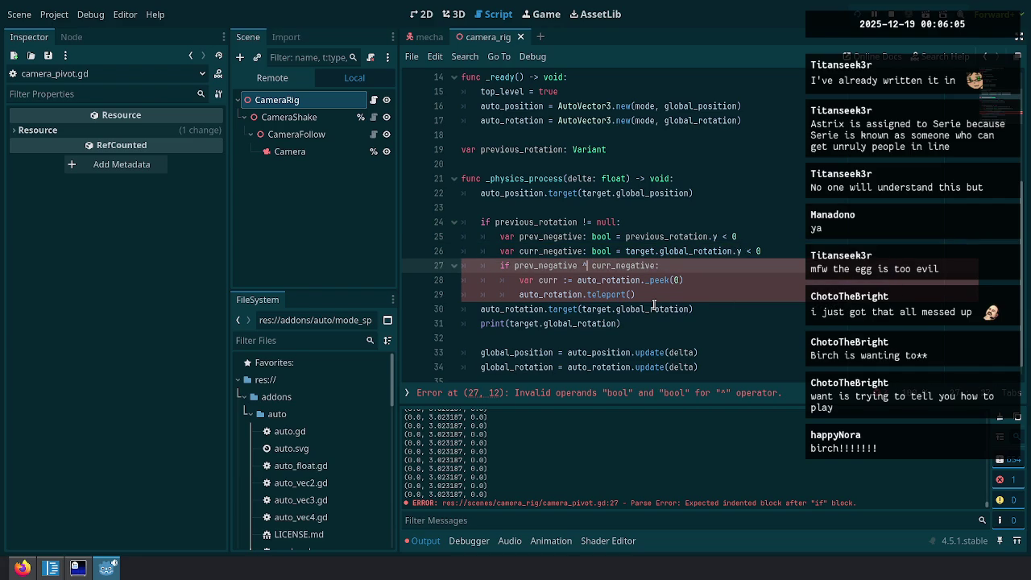
Replace the ^ operator so the condition reads 'prev_negative and not curr_negative'.
key("BackSpace")
type("and")
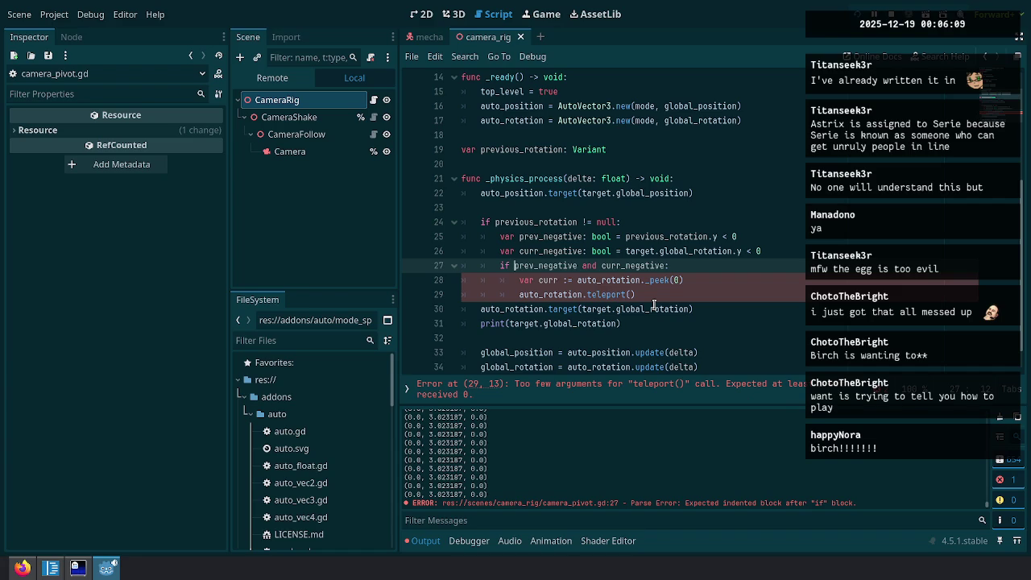
key("ctrl+Right")
key("ctrl+Right")
key("Right")
type("not")
key("Down")
key("End")
key("Up")
key("Down")
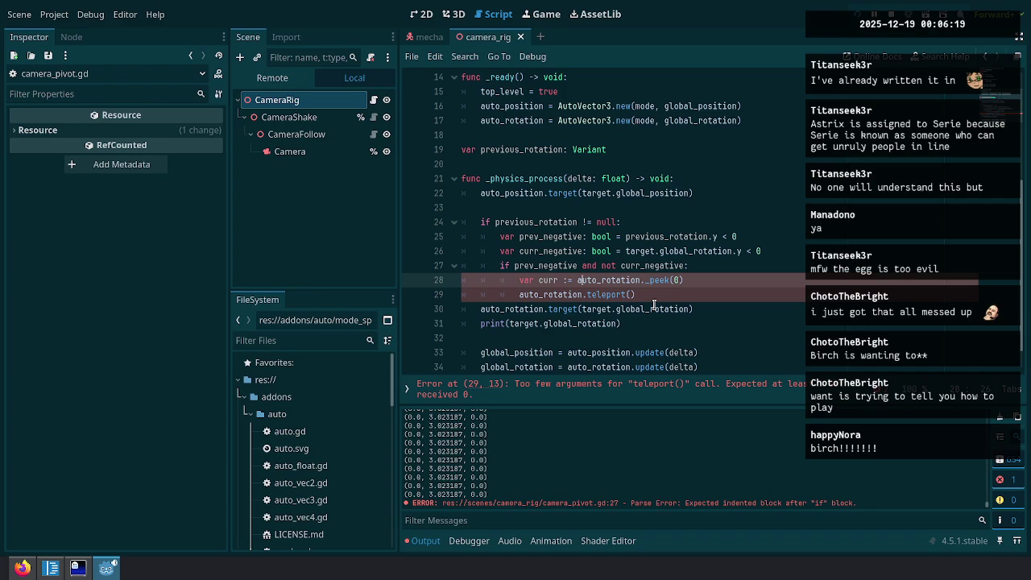
Build the expression curr.y + TAU inside the teleport() call.
key("Down")
key("Up")
key("Left")
key("Left")
key("ctrl+shift+Left")
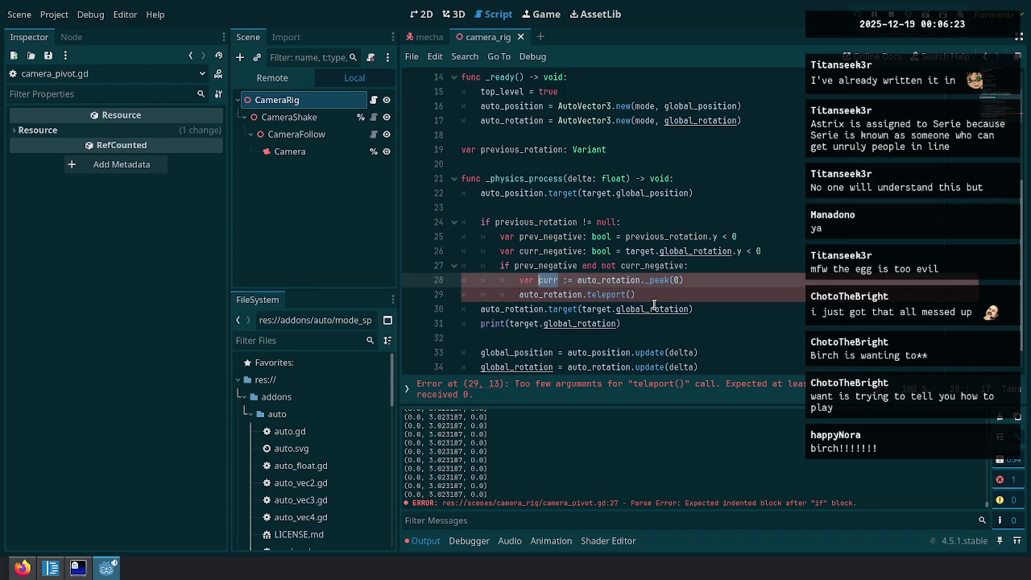
key("End")
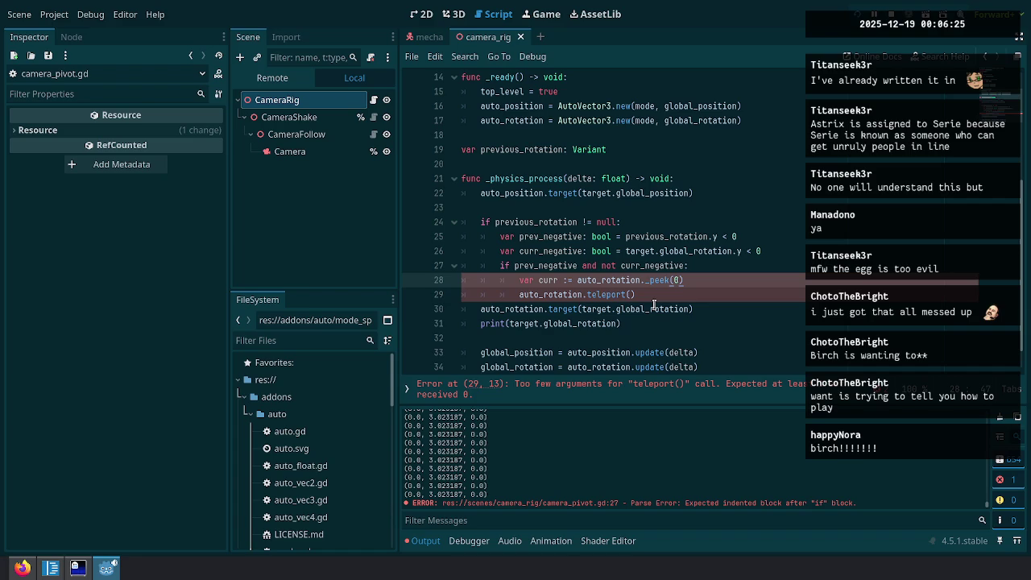
key("Down")
key("Left")
type("curr")
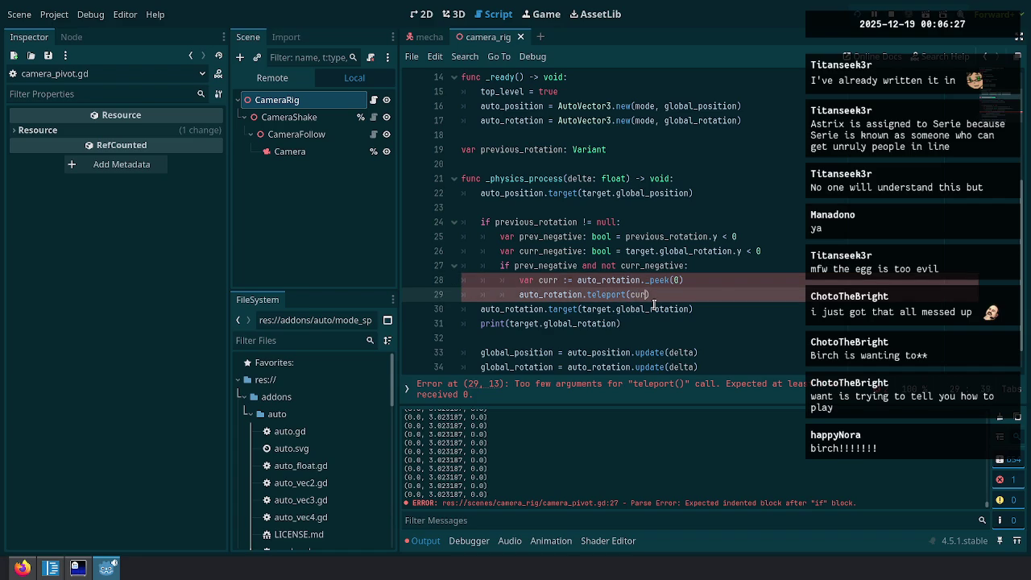
type(" +=")
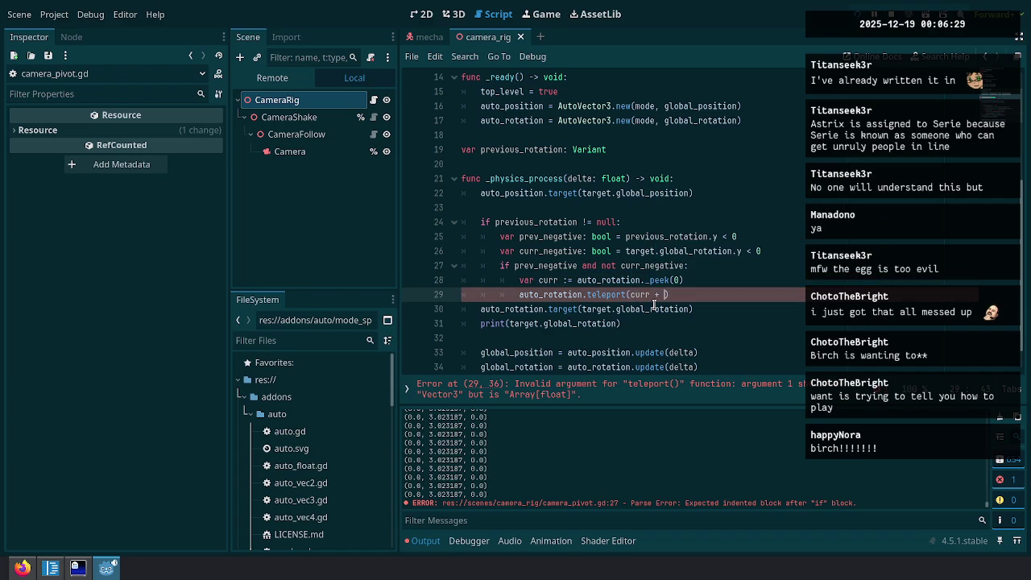
key("BackSpace")
type("TAU")
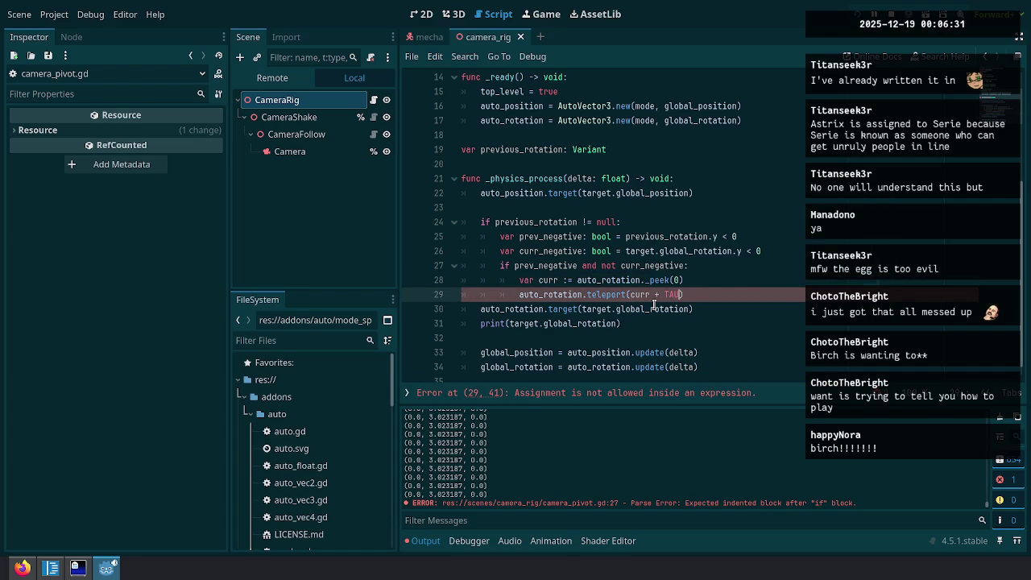
key("ctrl+Left")
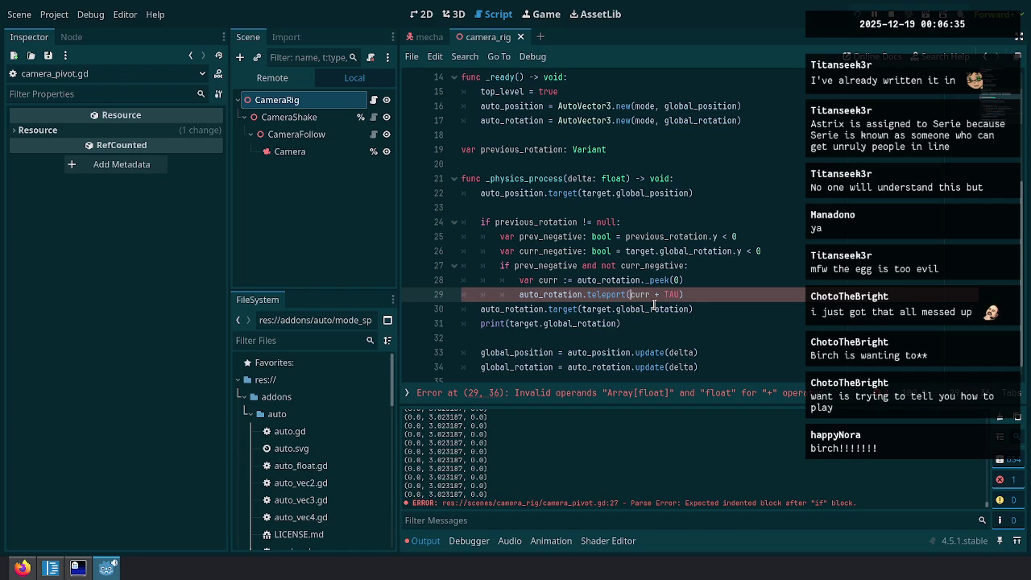
key("ctrl+Right")
type(".y")
Move the TAU adjustment onto its own line above as curr.y += TAU.
key("ctrl+x")
key("ctrl+shift+Return")
key("ctrl+v")
key("Left")
key("Left")
key("Left")
type("=")
left_click(654, 304)
type("curr.y")
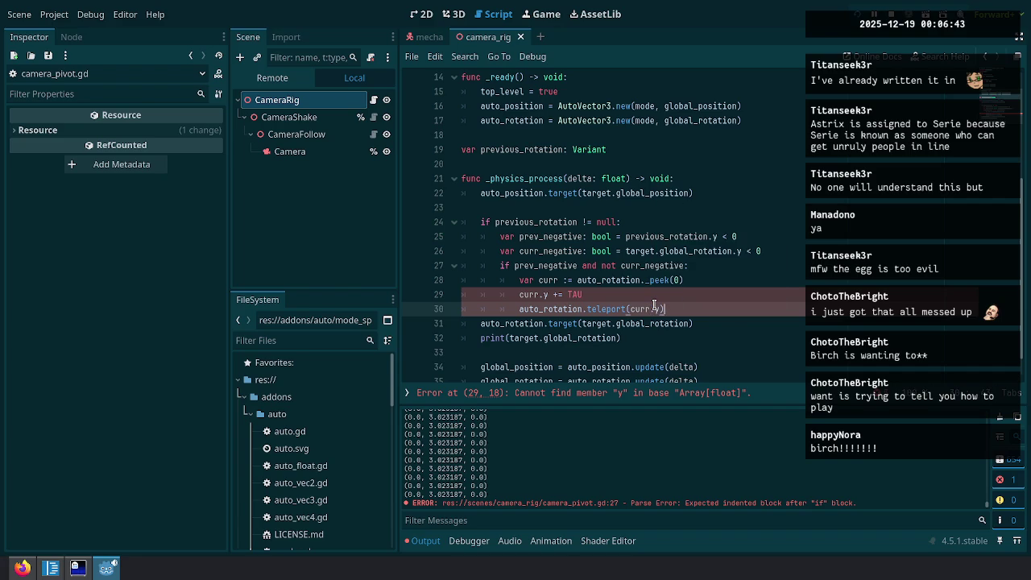
Call teleport(curr) and switch _peek(0) to the public peek(0).
key("ctrl+Return")
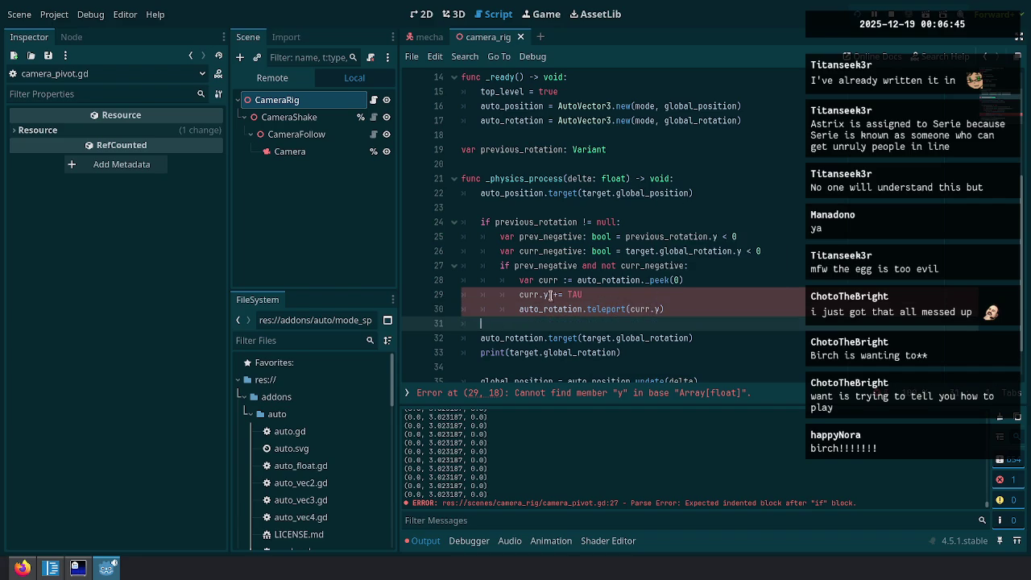
left_click(550, 294)
key("BackSpace")
key("BackSpace")
type("[1]")
key("Down")
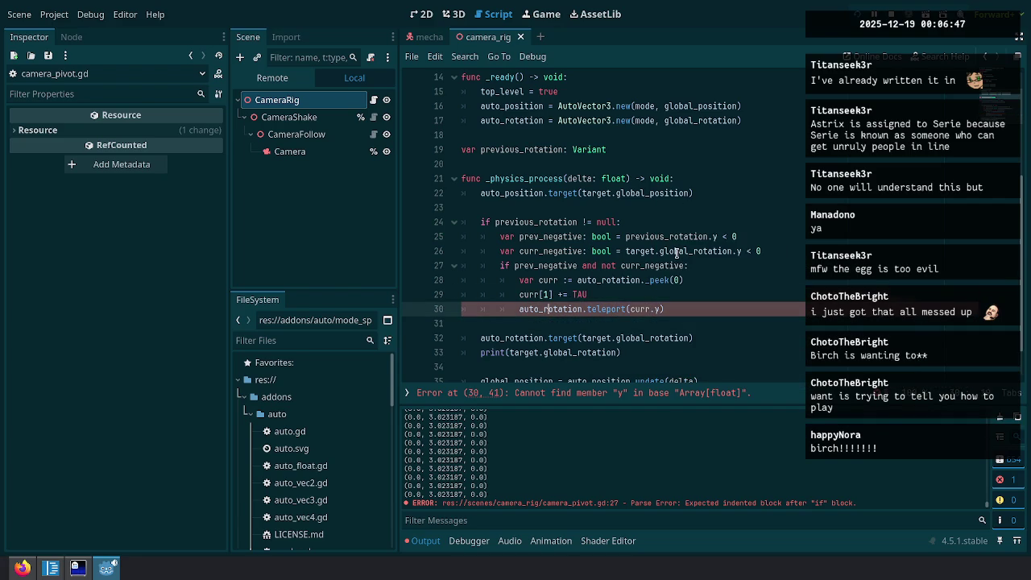
key("BackSpace")
key("BackSpace")
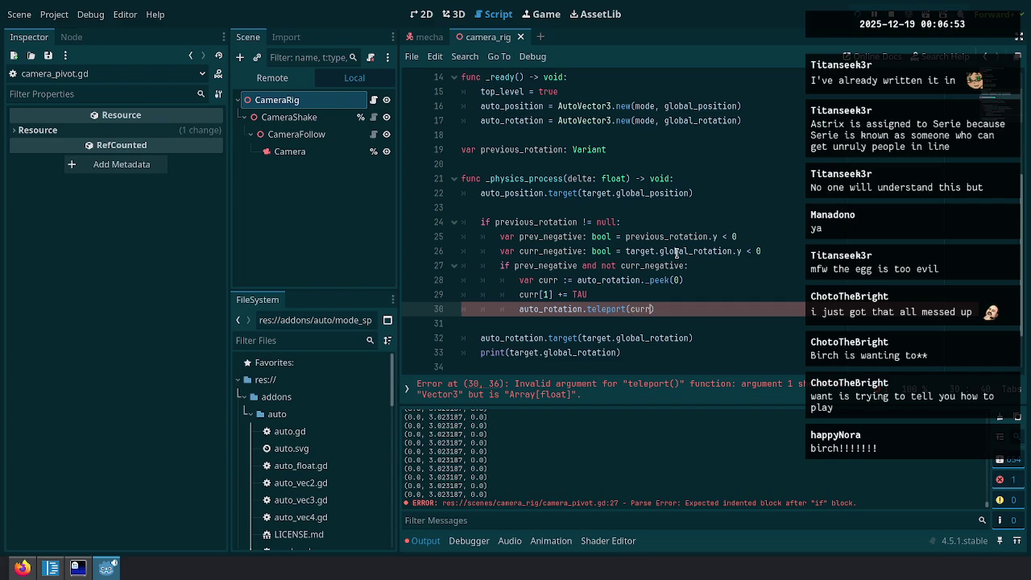
left_click(649, 281)
key("BackSpace")
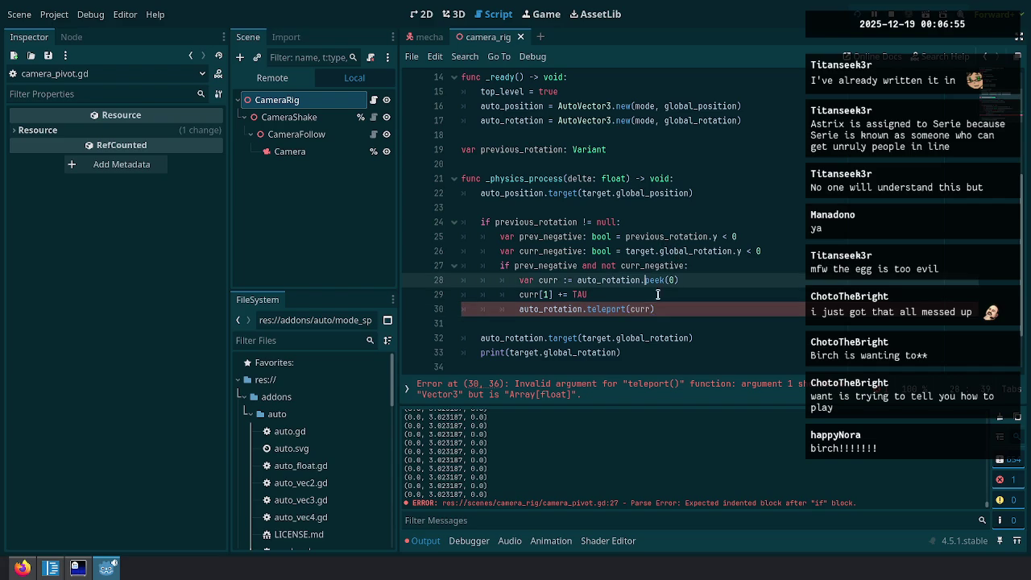
left_click(554, 295)
key("BackSpace")
key("BackSpace")
key("BackSpace")
type(".y")
Duplicate the if block on lines 27–30 below as the start of an elif branch.
key("Down")
key("End")
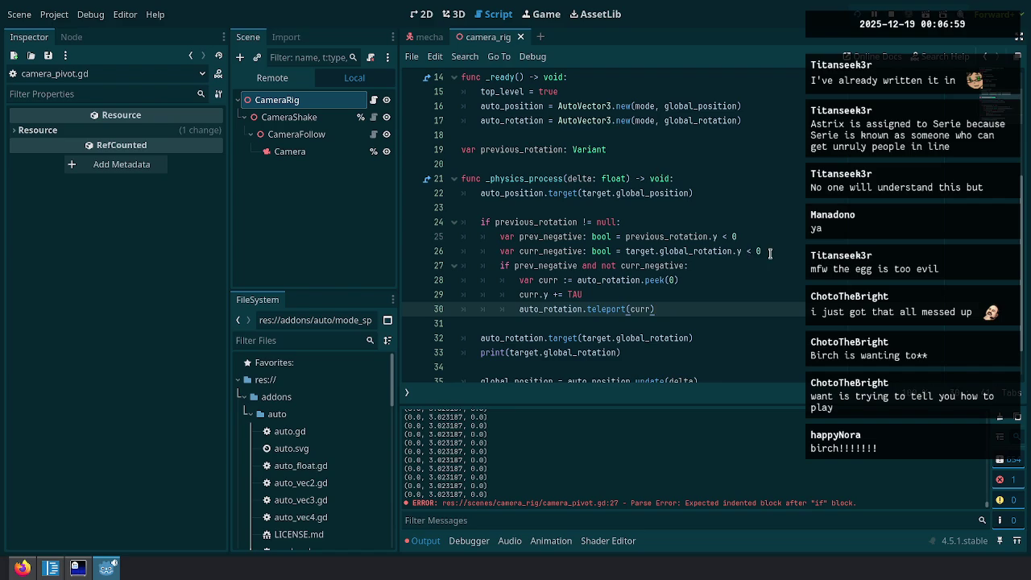
left_click(766, 251, "shift")
key("ctrl+shift+d")
left_click(500, 324)
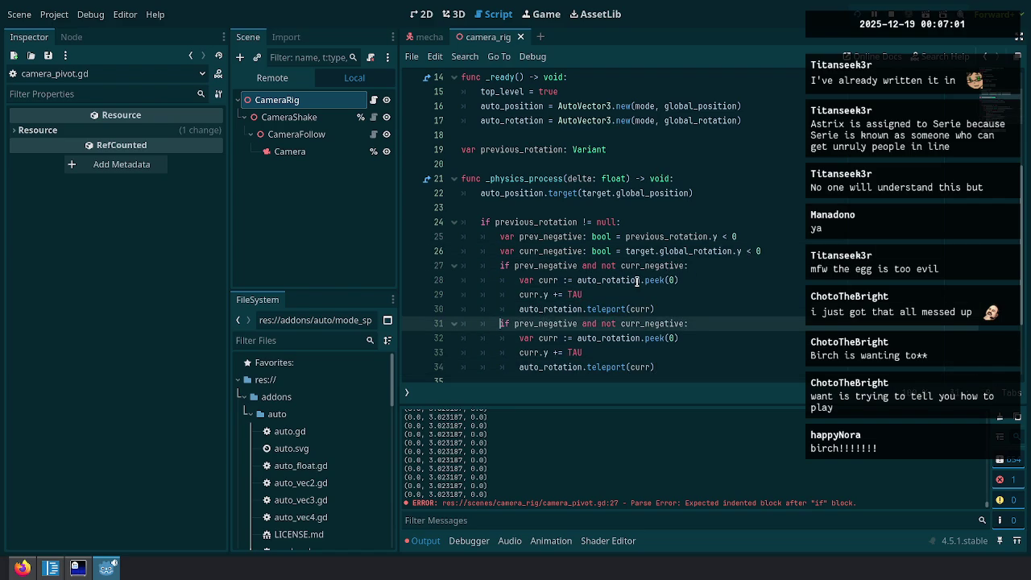
Make the copy 'elif not prev_negative and curr_negative' with curr.y -= TAU.
type("elif not")
key("ctrl+Right")
key("ctrl+Right")
key("ctrl+Right")
key("ctrl+BackSpace")
key("Delete")
key("Down")
key("Down")
key("Up")
key("Down")
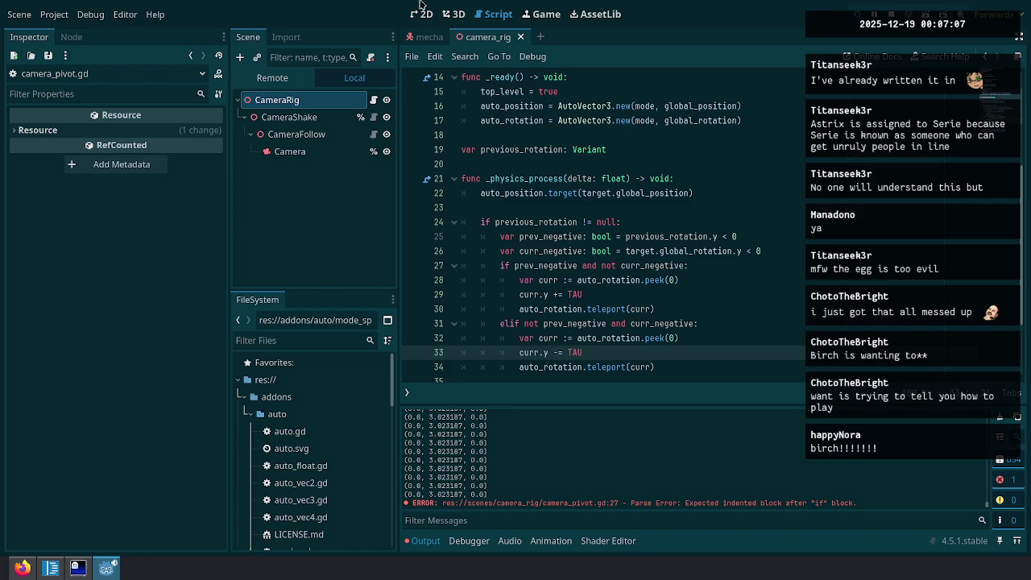
key("BackSpace")
type("-")
scroll(636, 290, "down", 2)
key("Down")
key("End")
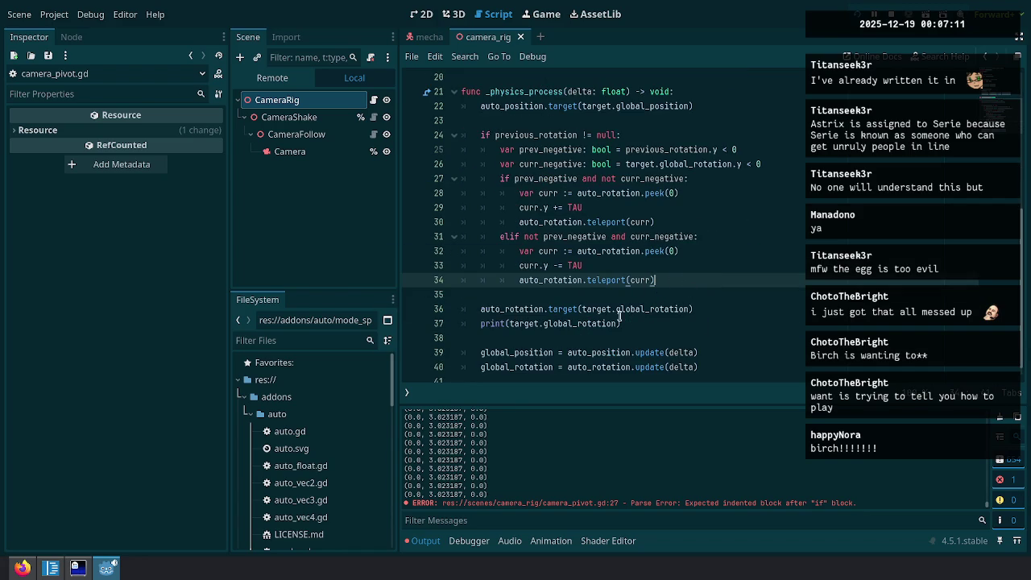
Delete the rotation print line and move the rotation update up under the wrap block.
left_click(703, 322)
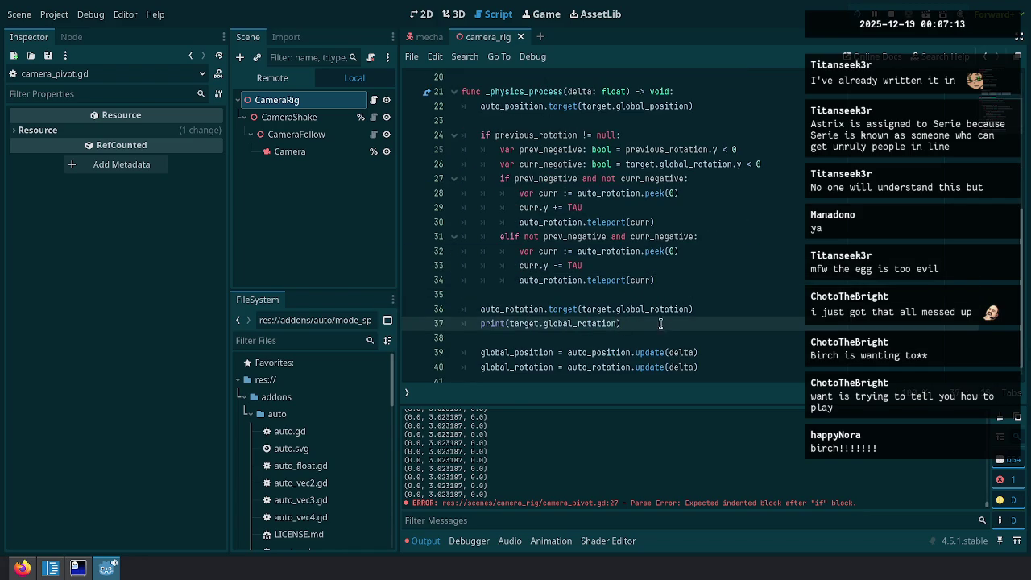
key("ctrl+shift+k")
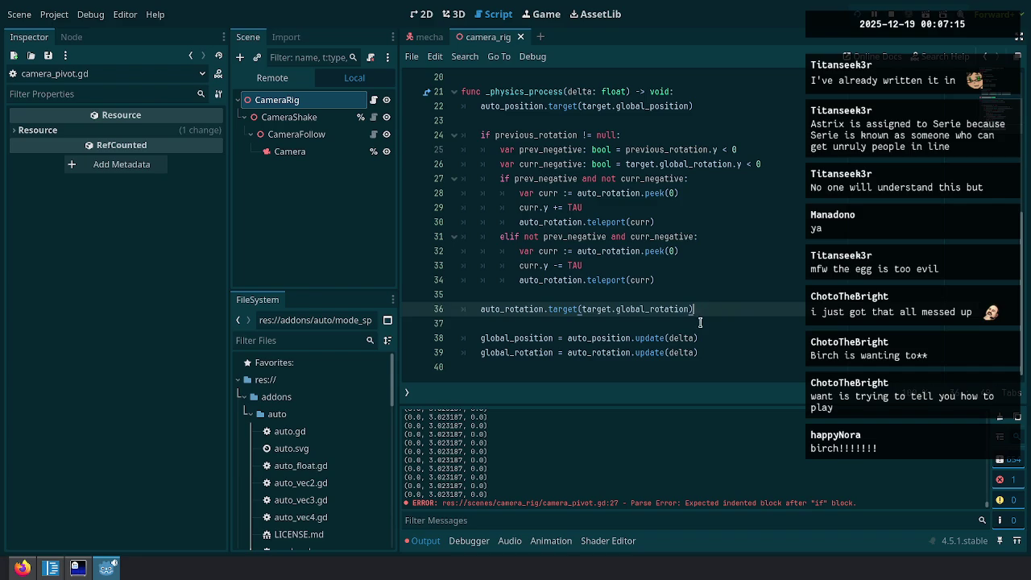
key("Delete")
key("Down")
key("ctrl+x")
key("Up")
key("Up")
key("ctrl+v")
Move the rotation target line after the wrap block and the position update under its target.
left_click(709, 326)
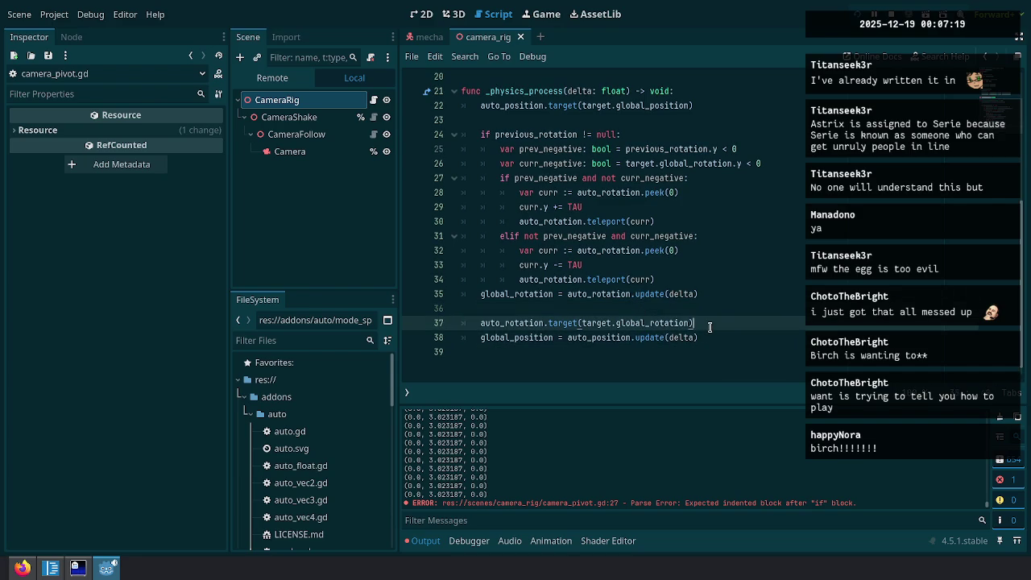
key("shift+Up")
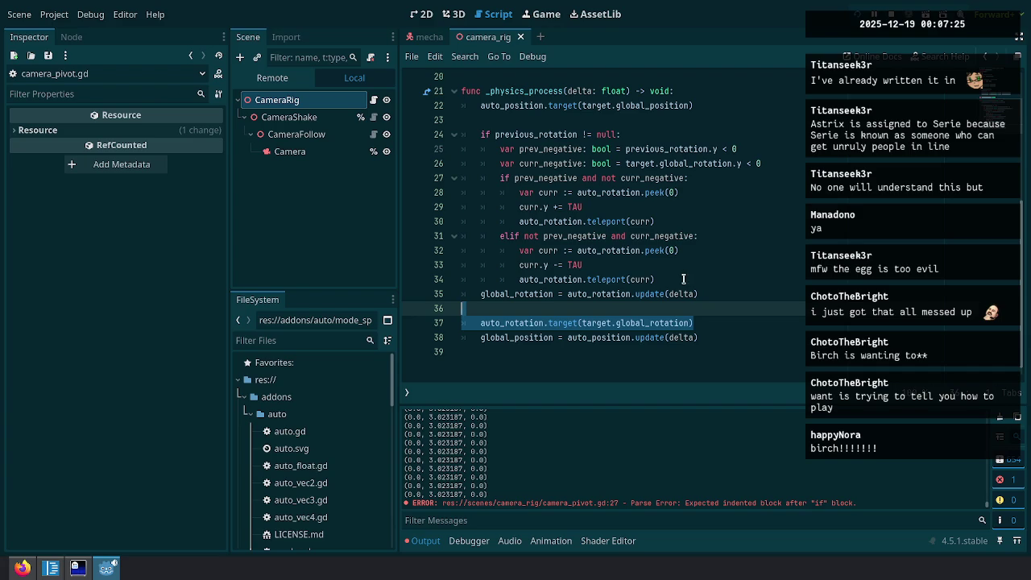
key("BackSpace")
left_click(674, 280)
key("ctrl+v")
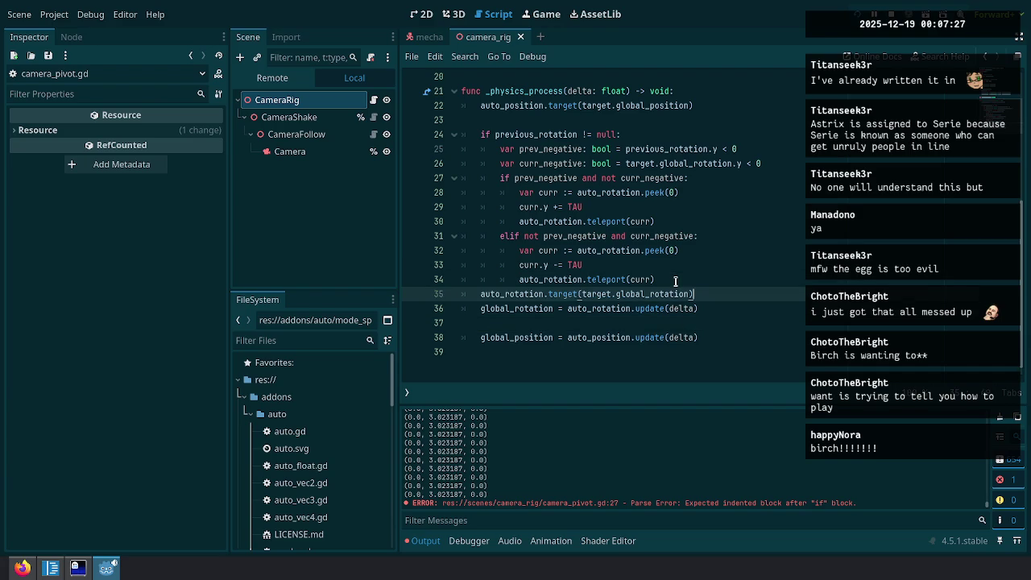
left_click(684, 335)
left_click(715, 296)
left_click(706, 106)
left_click_drag(712, 336, 724, 320)
key("ctrl+x")
left_click(713, 105)
key("ctrl+v")
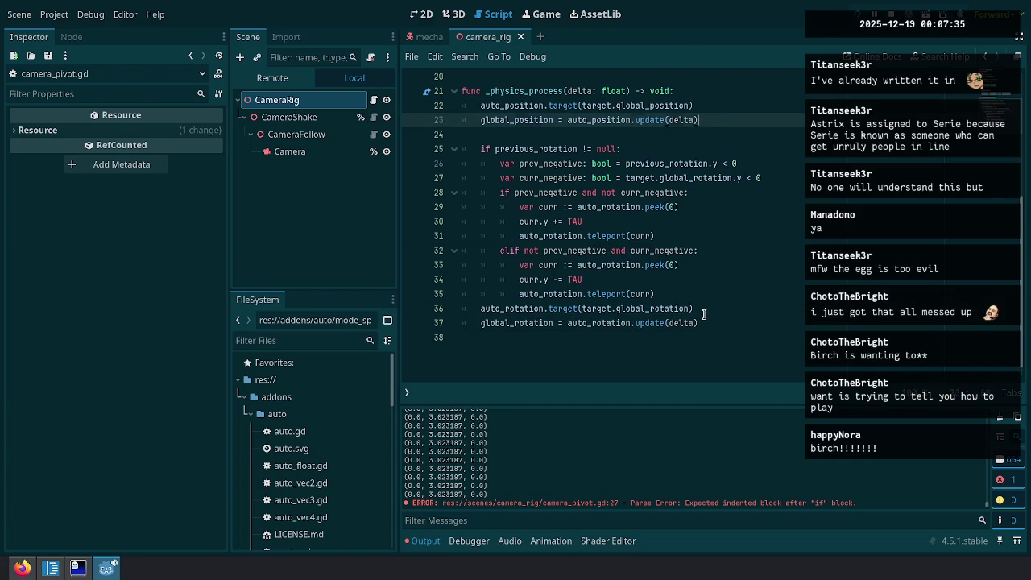
Add blank lines before the rotation target and wrap block, then run the game.
left_click(702, 311)
left_click(712, 282)
left_click(699, 309)
left_click(698, 295)
key("Return")
left_click(530, 135)
key("Return")
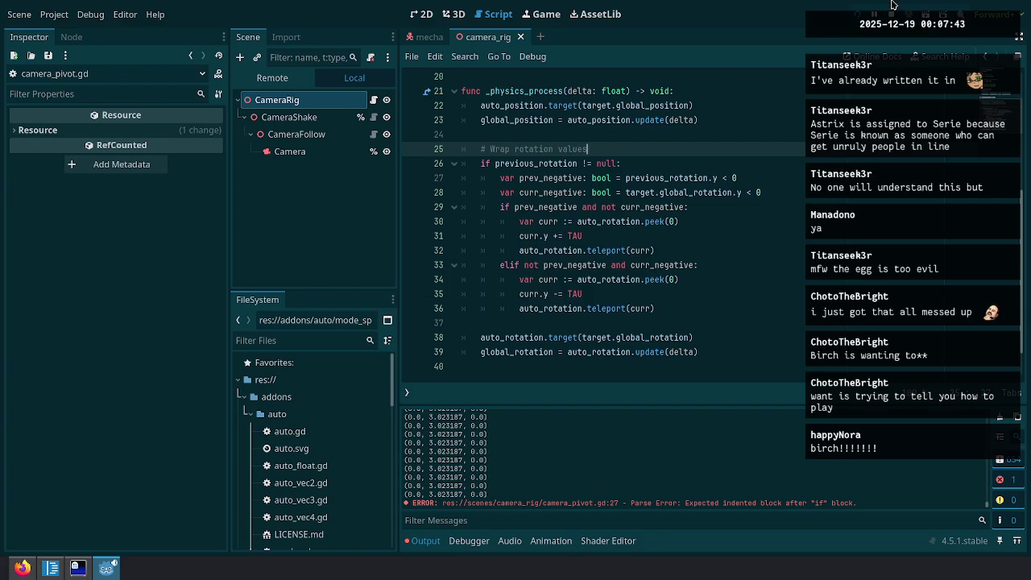
key("F5")
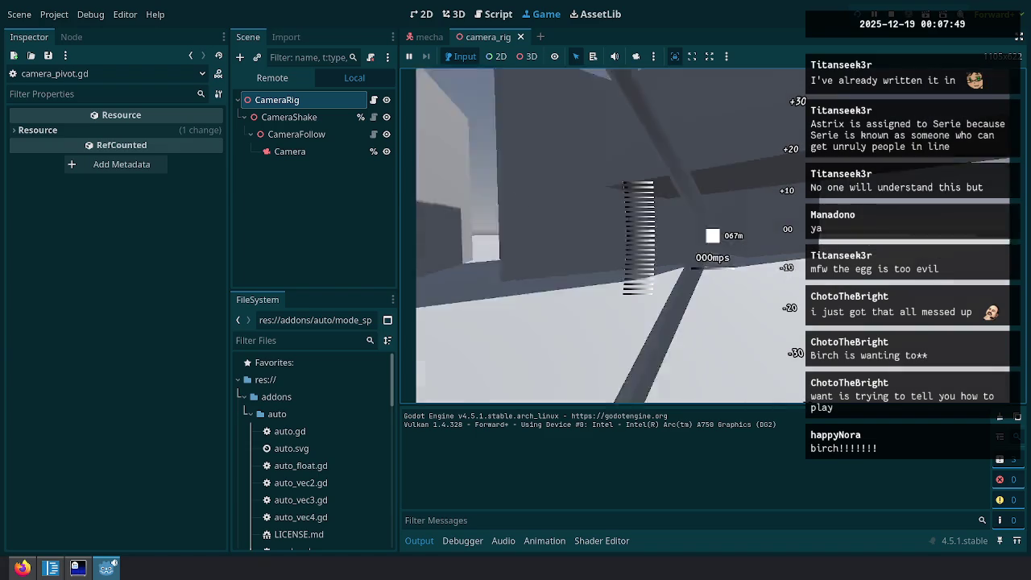
Pause the game and inspect the CameraShake, CameraFollow and Camera nodes.
key("Escape")
left_click(493, 14)
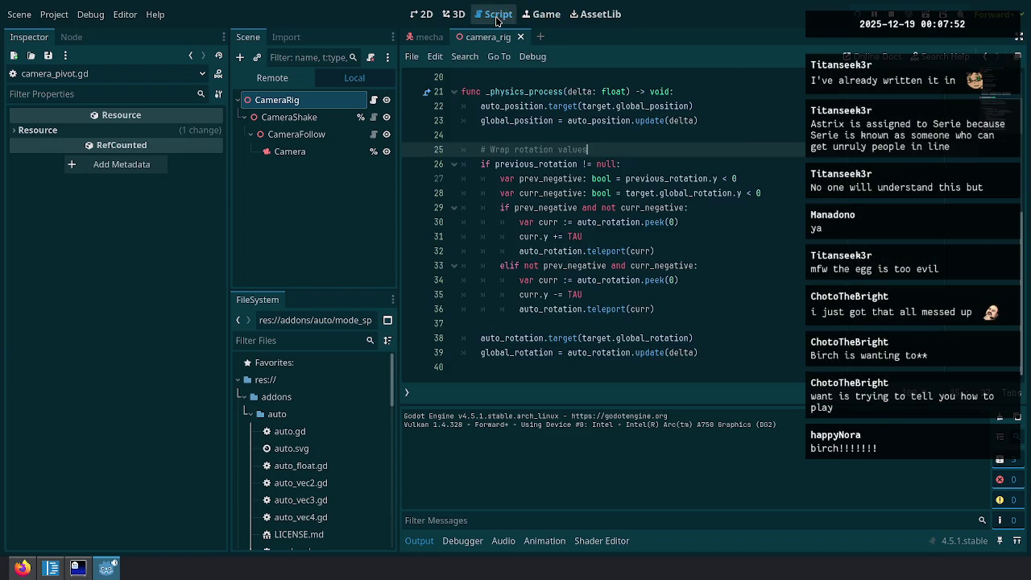
left_click(322, 117)
left_click(327, 151)
left_click(340, 141)
left_click(343, 149)
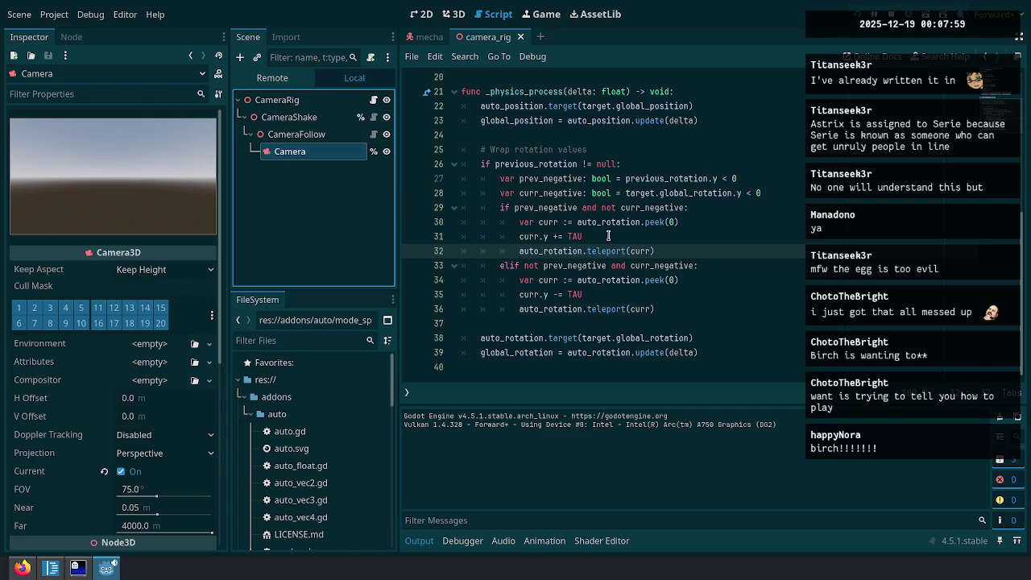
Add print("teleporting") after the teleport calls in both wrap branches.
left_click(701, 250)
key("Return")
type("print(")
type("\"teleporting")
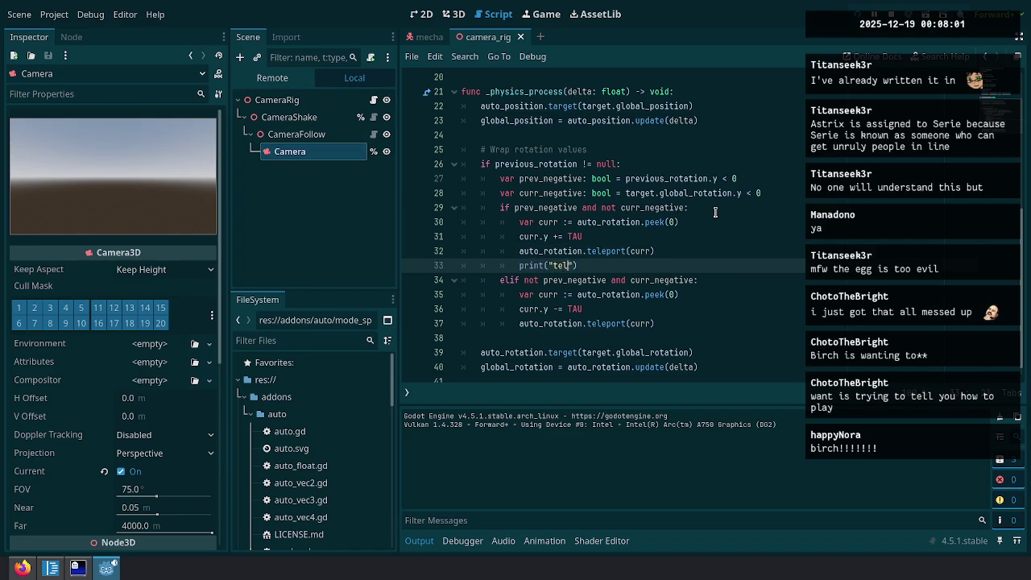
key("Down")
key("Down")
key("Down")
key("Down")
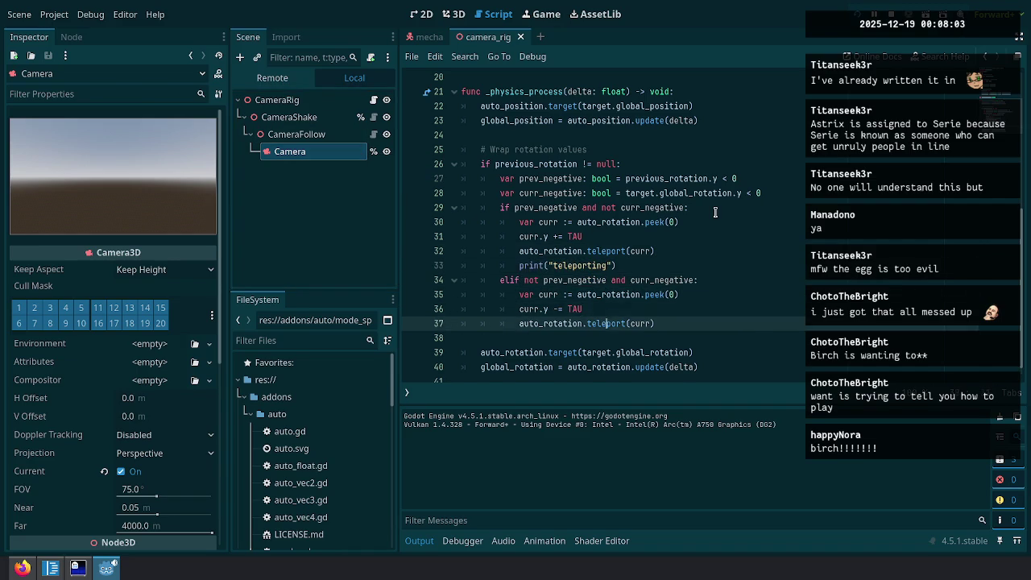
key("ctrl+v")
Run the game to check for teleports, then stop it and return to the wrap block.
key("F5")
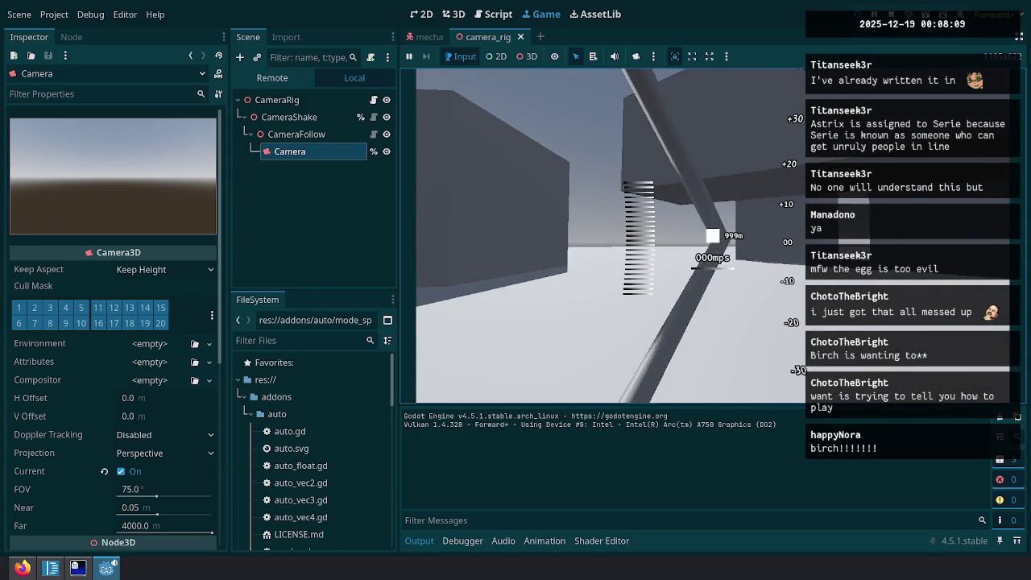
key("Escape")
key("F8")
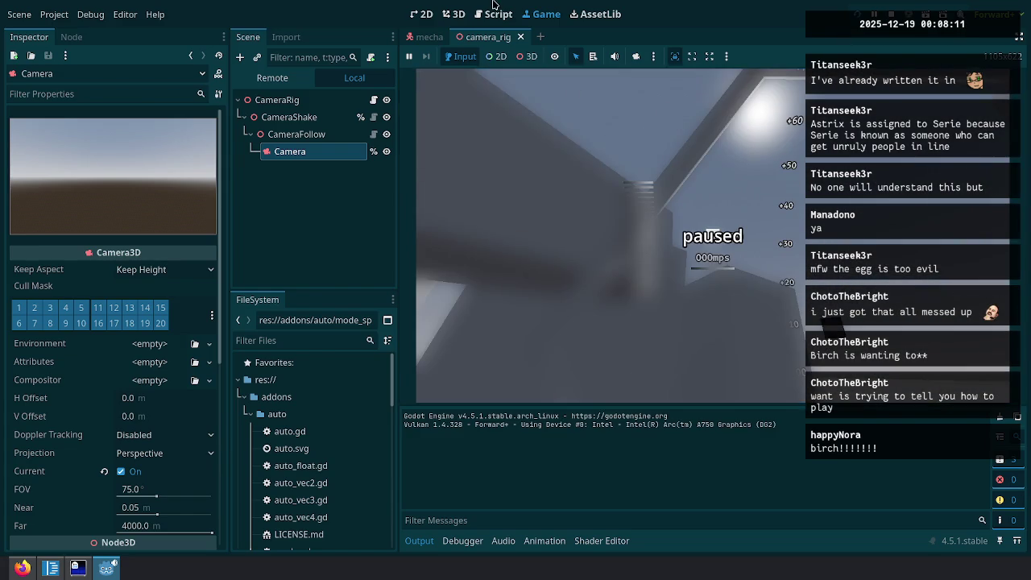
left_click(495, 163)
scroll(577, 222, "up", 6)
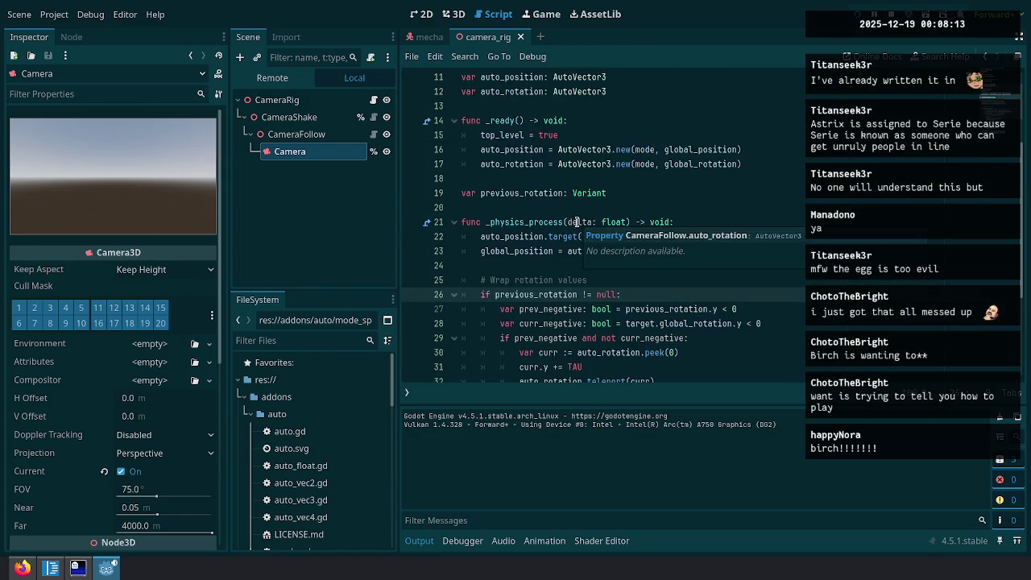
Highlight the uses of prev_negative and place the caret after the second teleporting print.
scroll(578, 221, "down", 5)
scroll(554, 265, "down", 1)
double_click(544, 208)
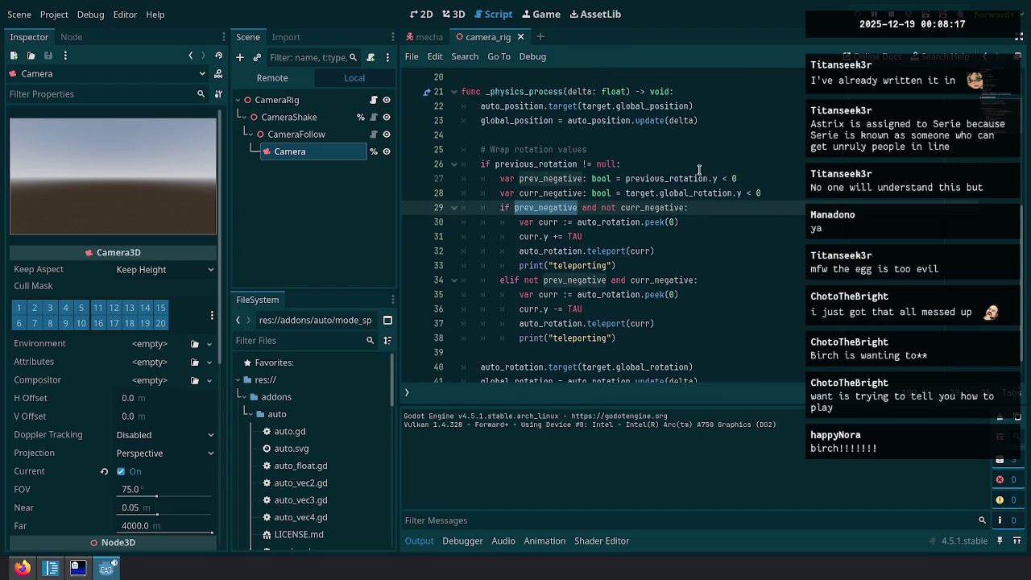
mouse_move(703, 196)
scroll(701, 242, "down", 1)
left_click(656, 312)
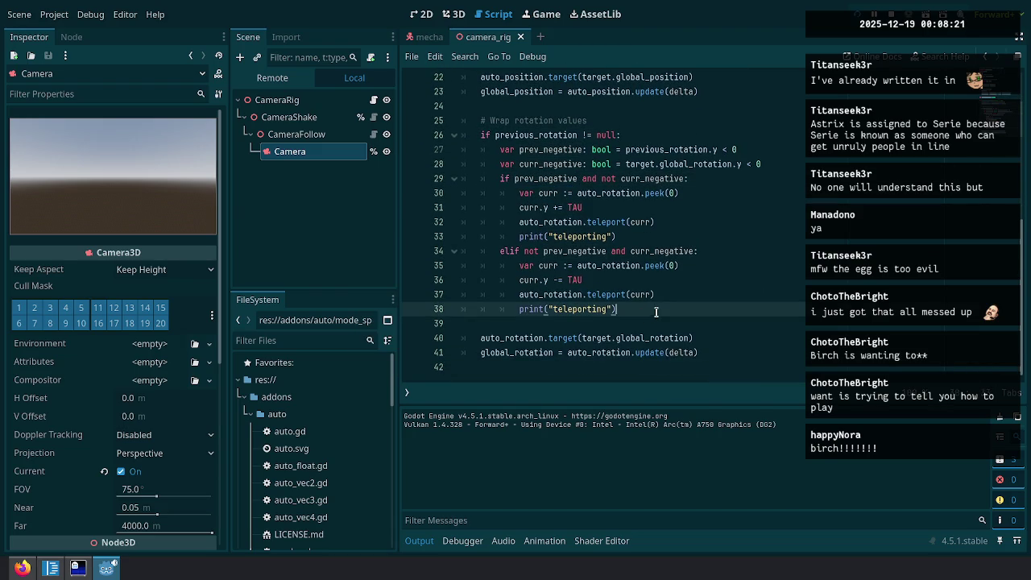
Add previous_rotation = target.global_rotation after the wrap block, then run and pause the game.
key("Return")
type("previous_")
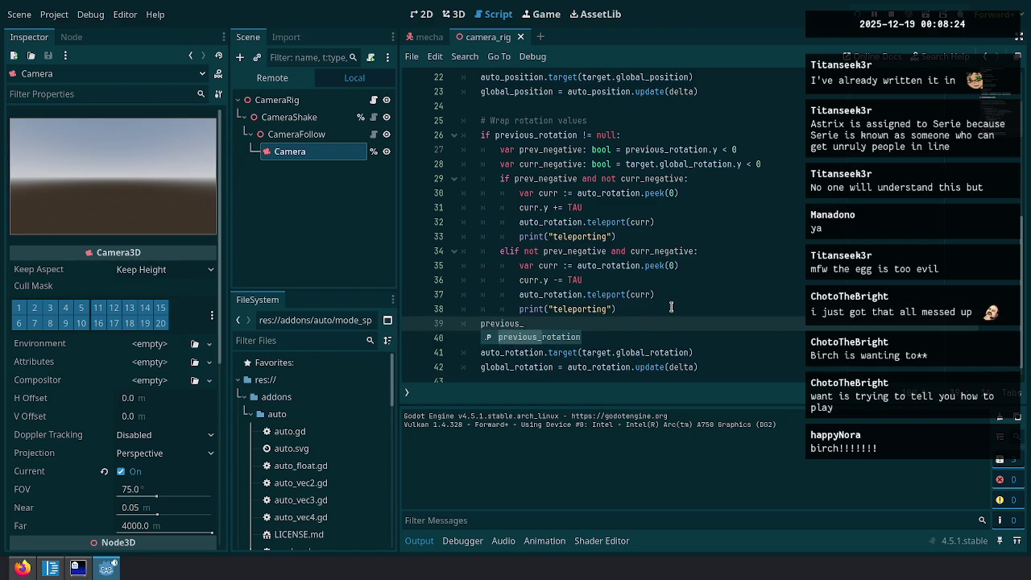
key("Return")
type("= ")
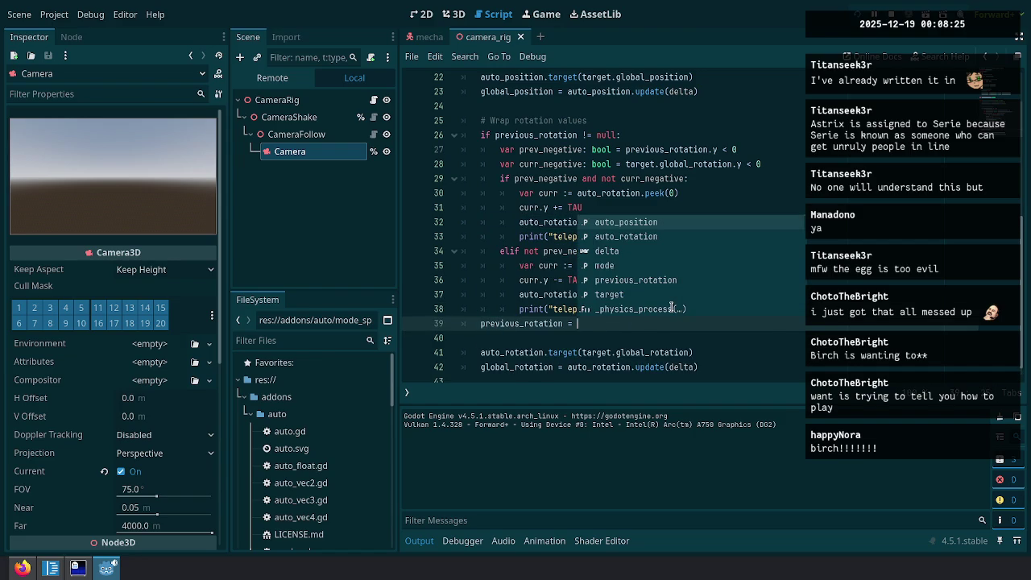
type("tar")
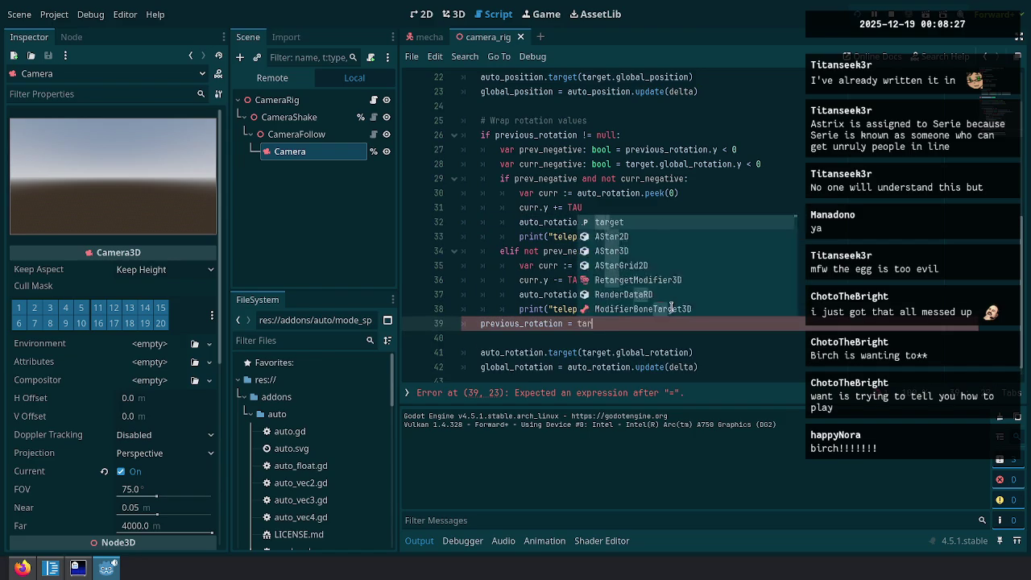
type("get.global_ro")
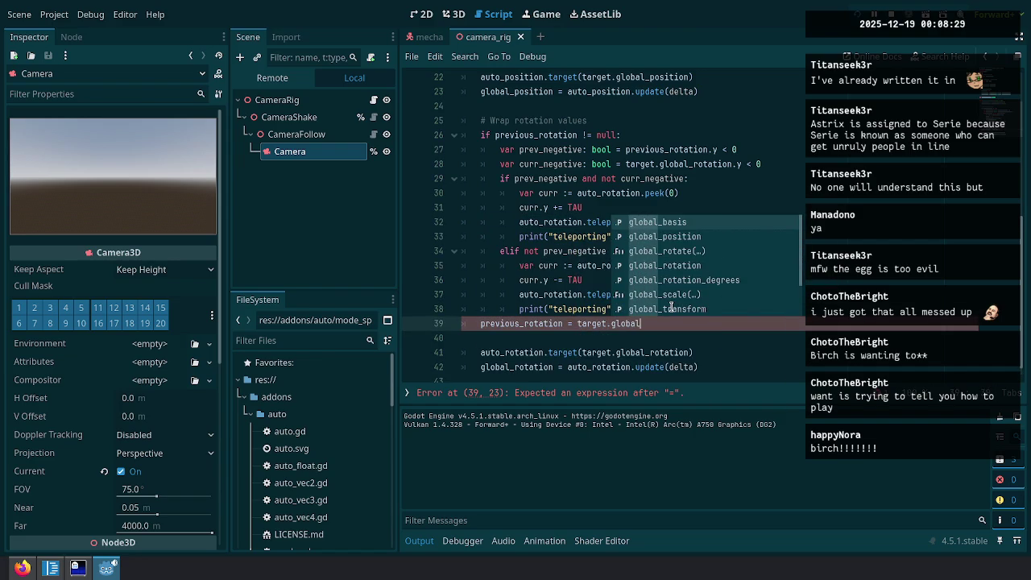
key("Return")
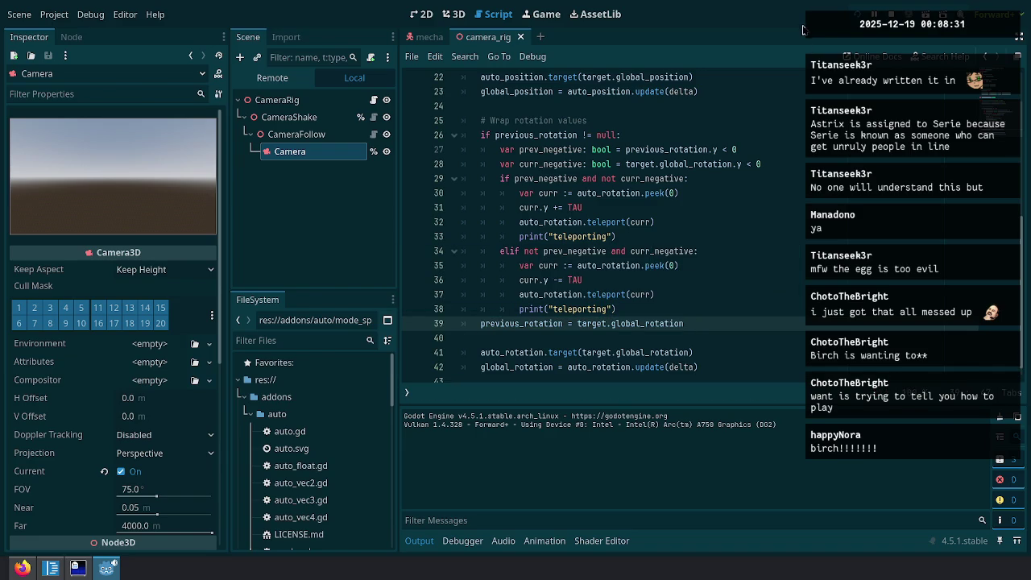
key("F5")
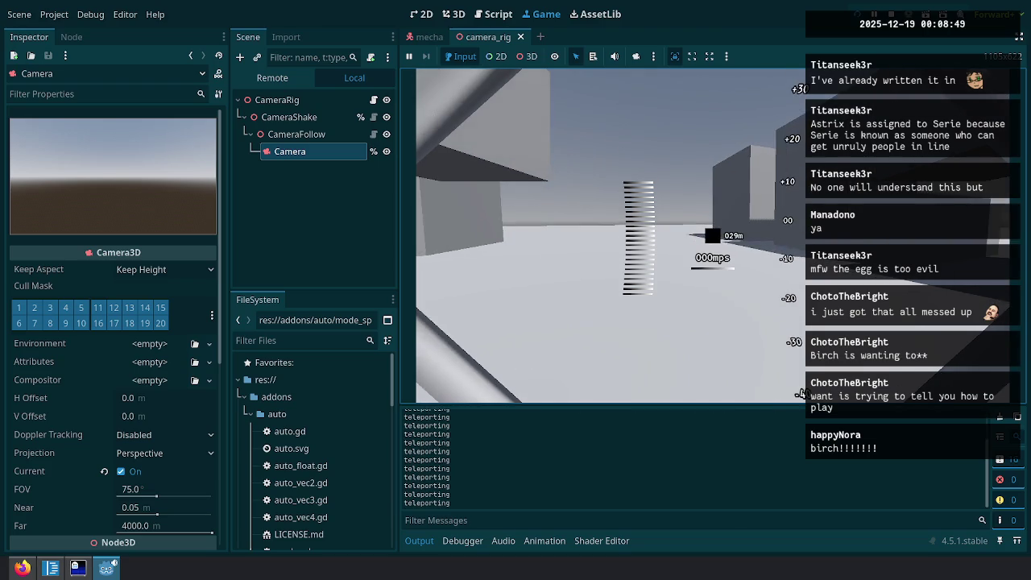
key("Escape")
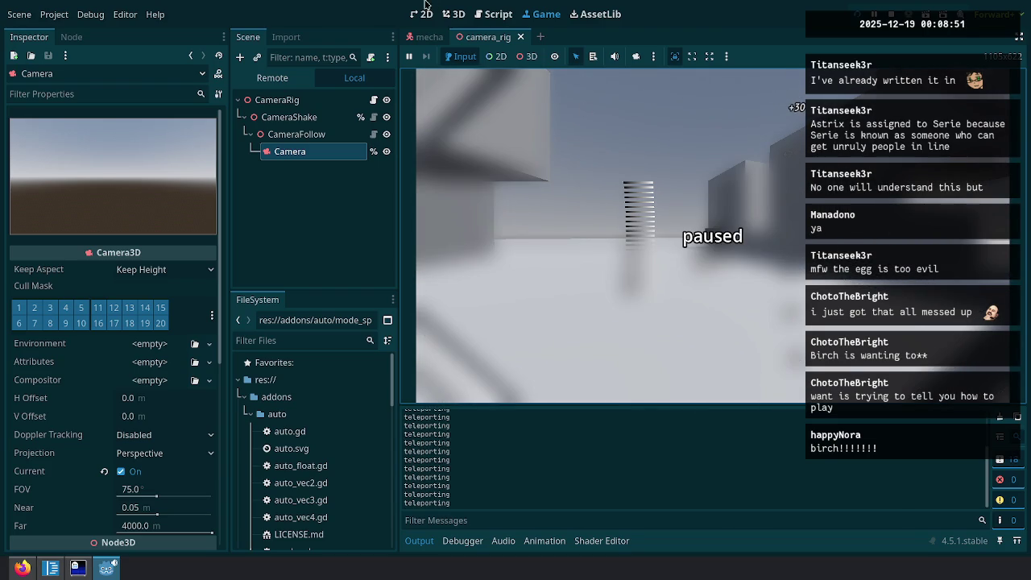
Return to the script and put the caret at the end of the curr_negative check line.
left_click(493, 13)
left_click(722, 296)
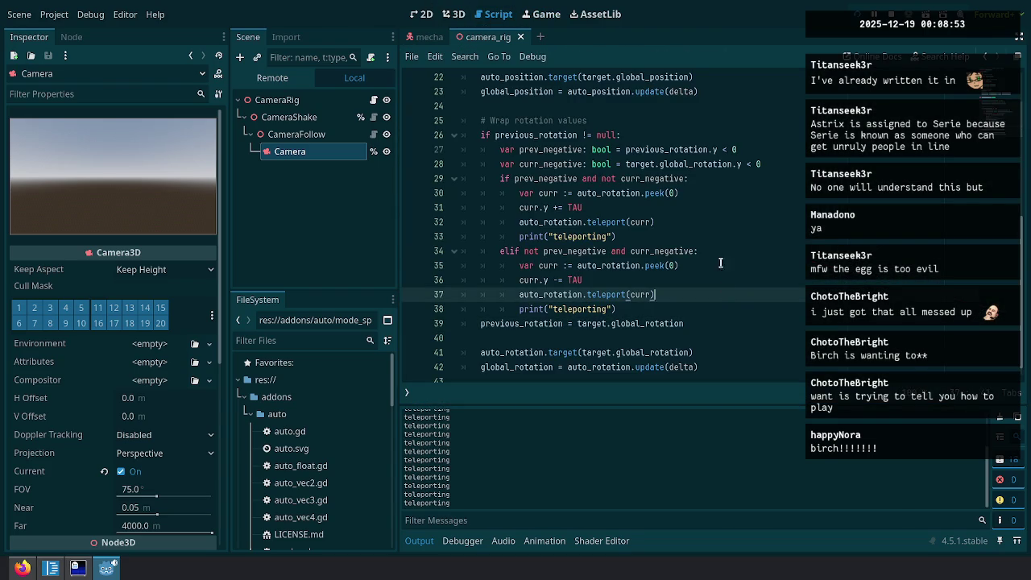
left_click(721, 265)
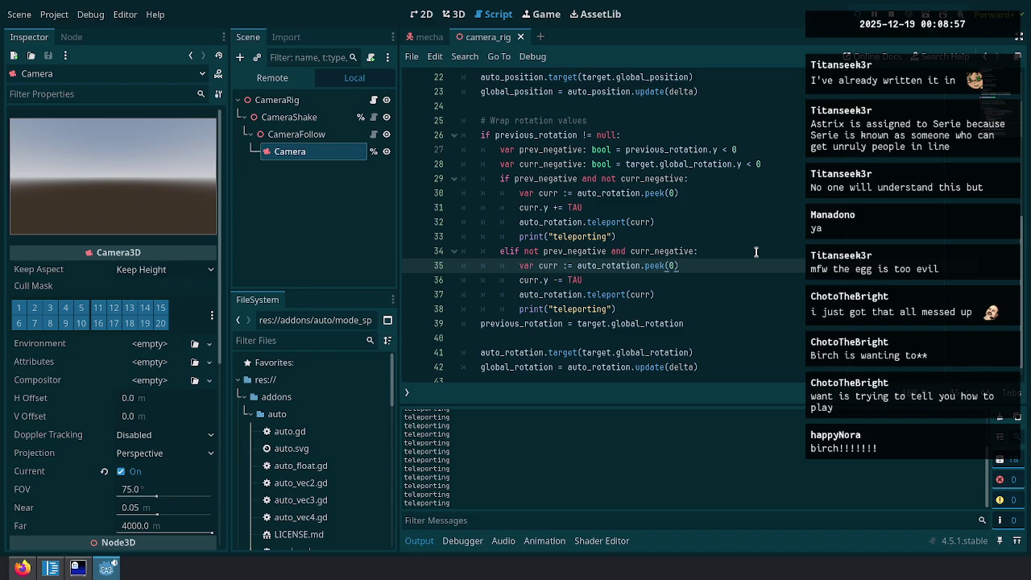
left_click(747, 149)
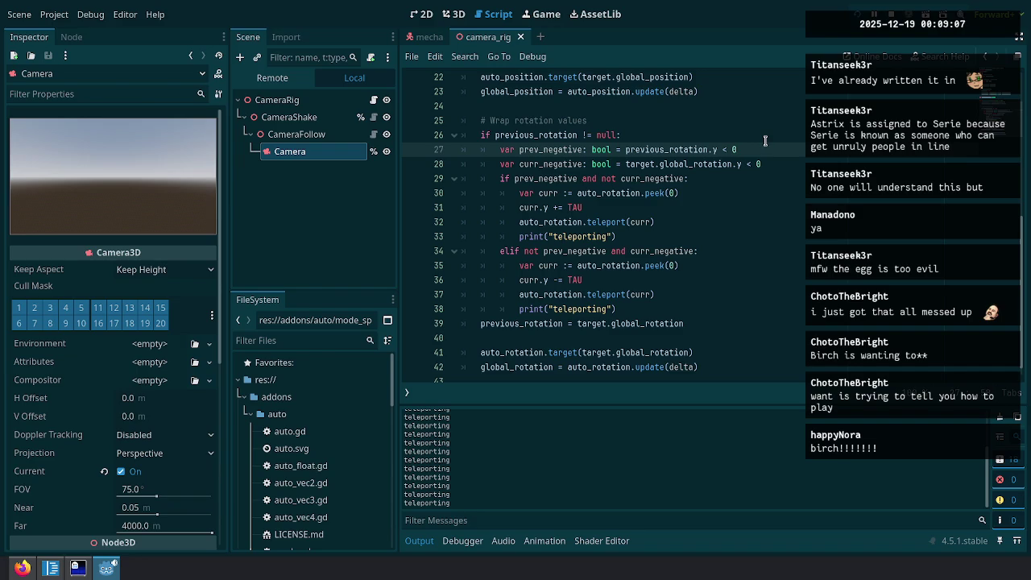
key("shift+Home")
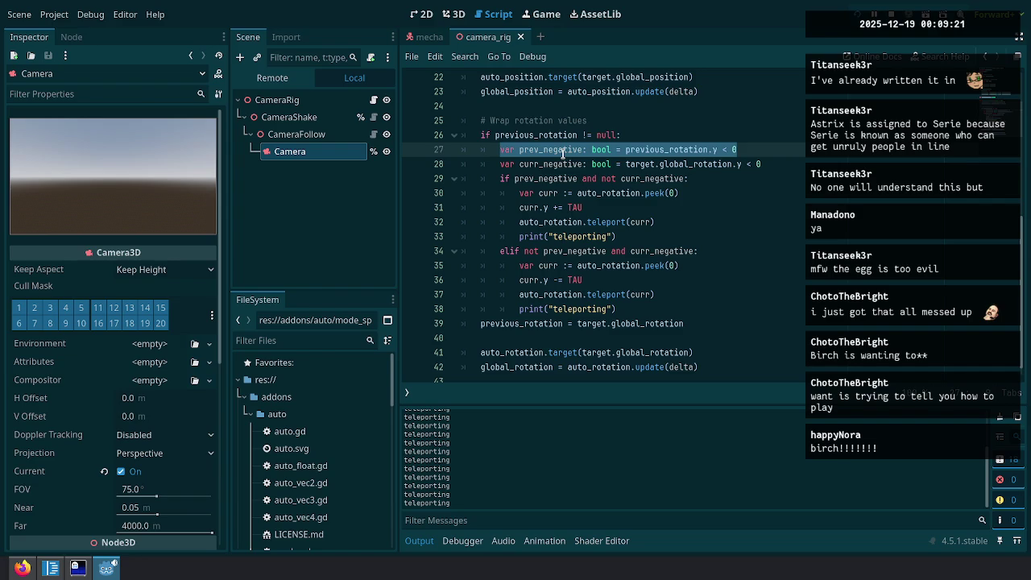
key("Down")
key("End")
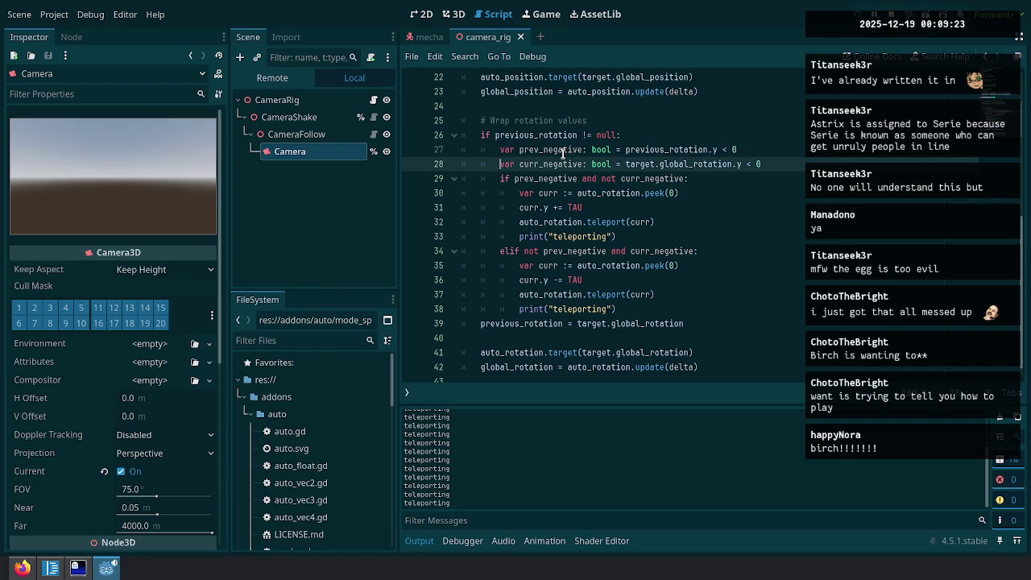
Add the condition if abs(previous_rotation - target.global_rotation) > PI: below the curr_negative check.
key("Return")
type("if previous")
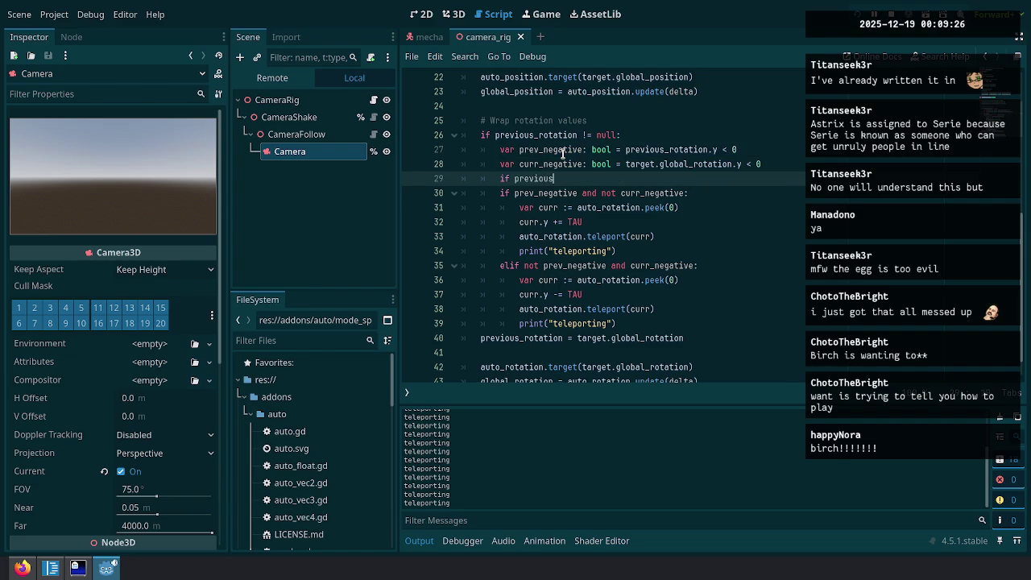
type("_rotation")
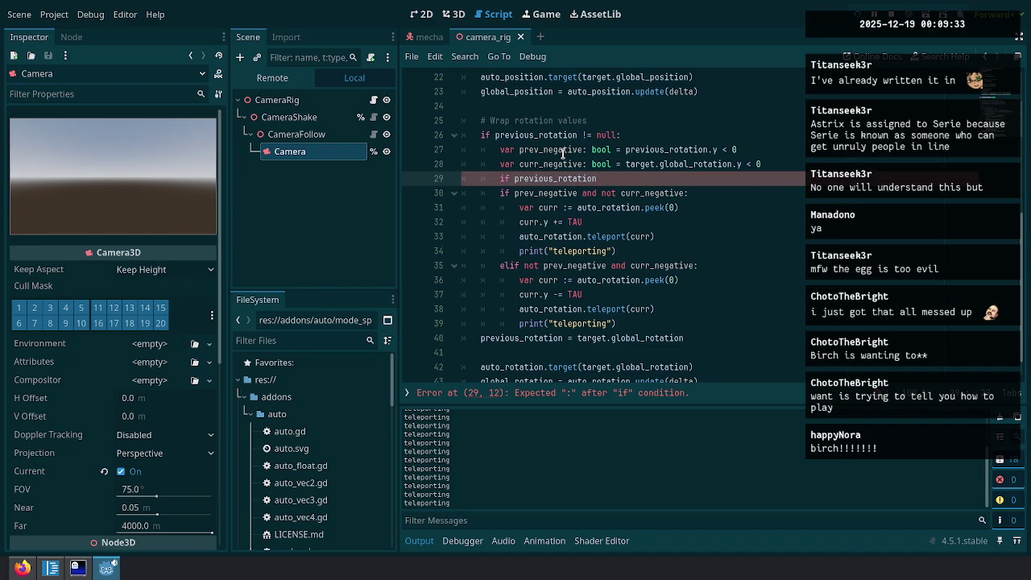
key("ctrl+Left")
type("abs(")
key("End")
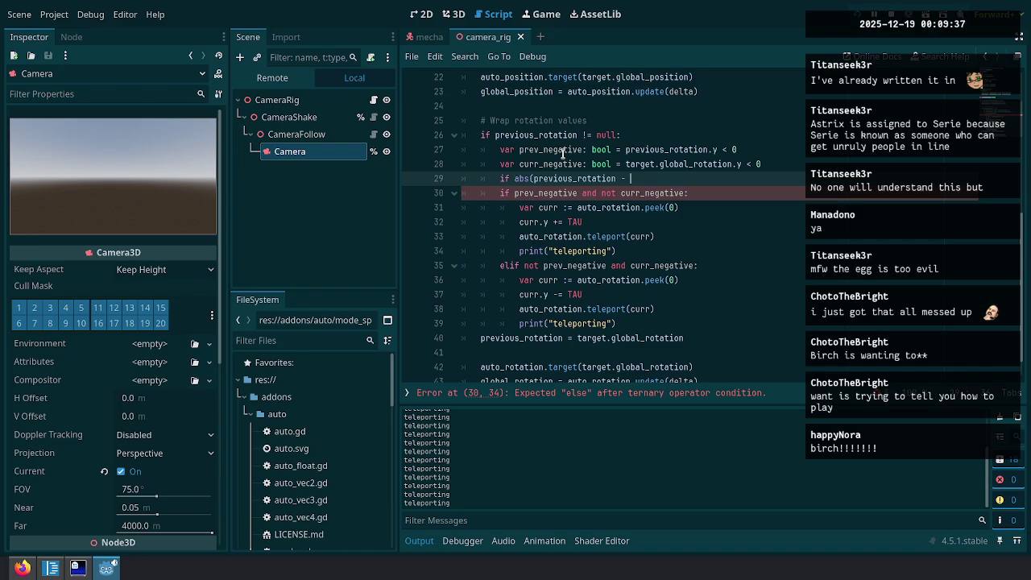
type("et.global")
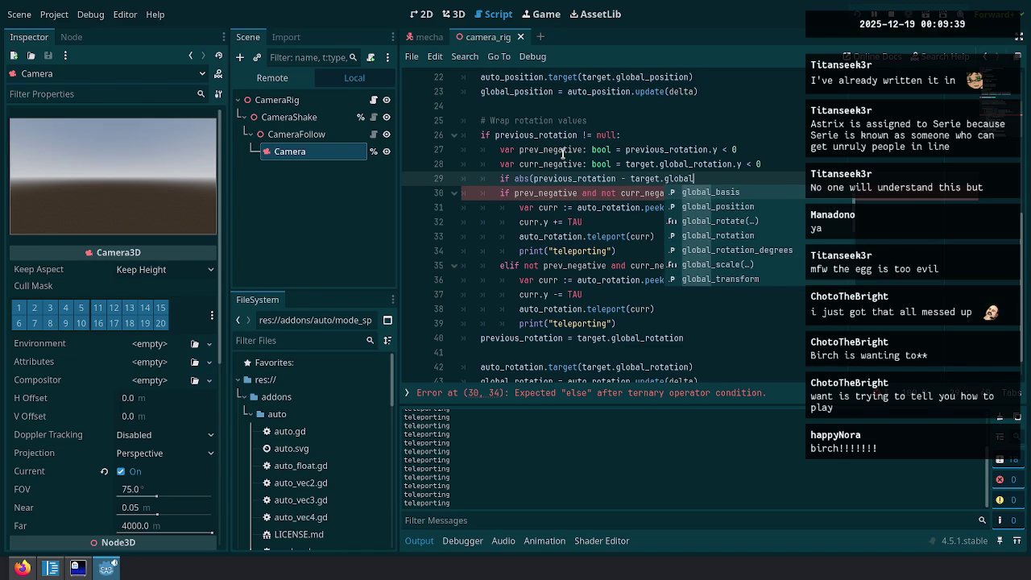
type("_rotation) > PI:")
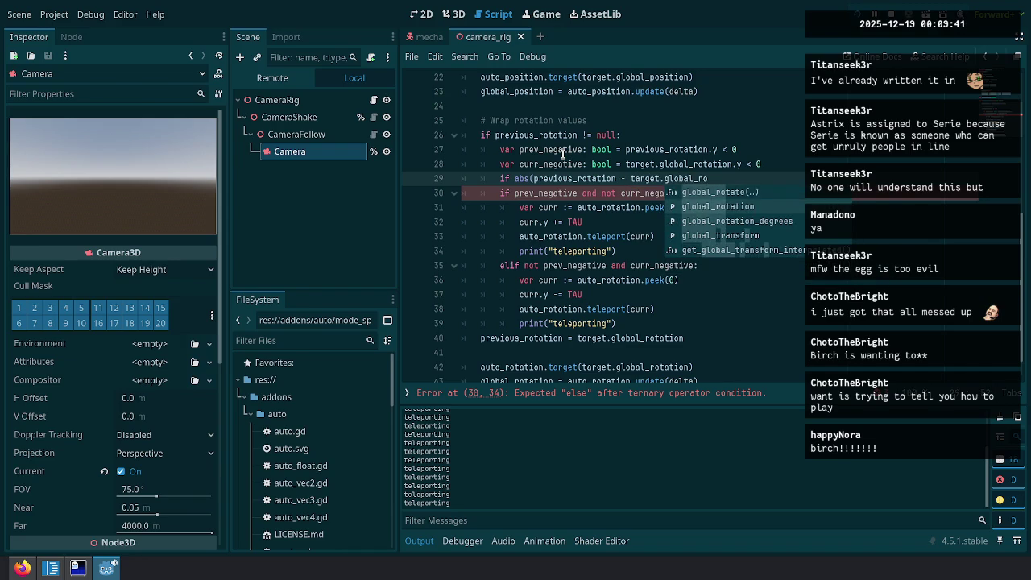
key("Return")
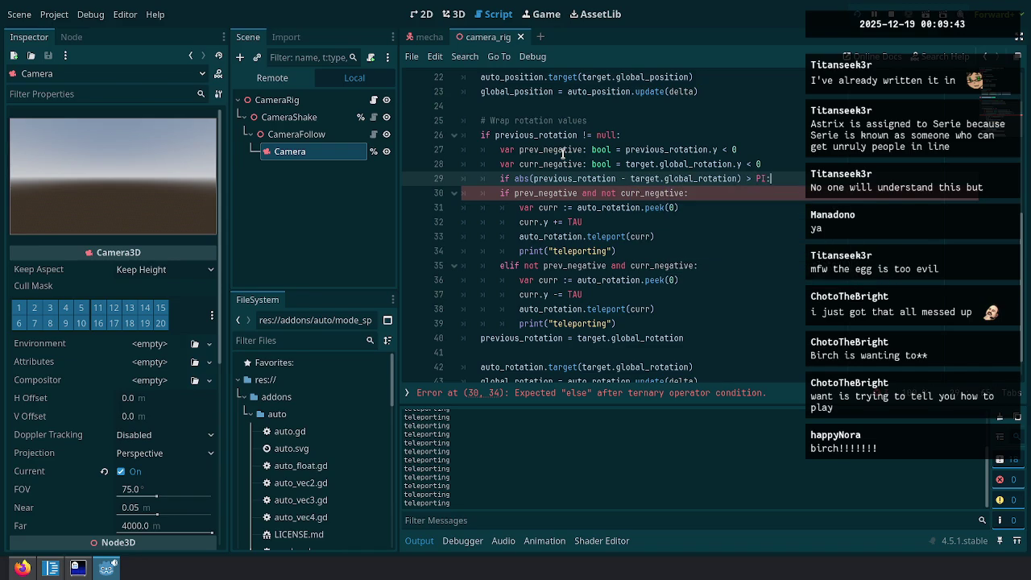
Indent the teleport checks under the new condition and stop the running game.
key("shift+Down")
key("shift+Down")
key("shift+Down")
key("Tab")
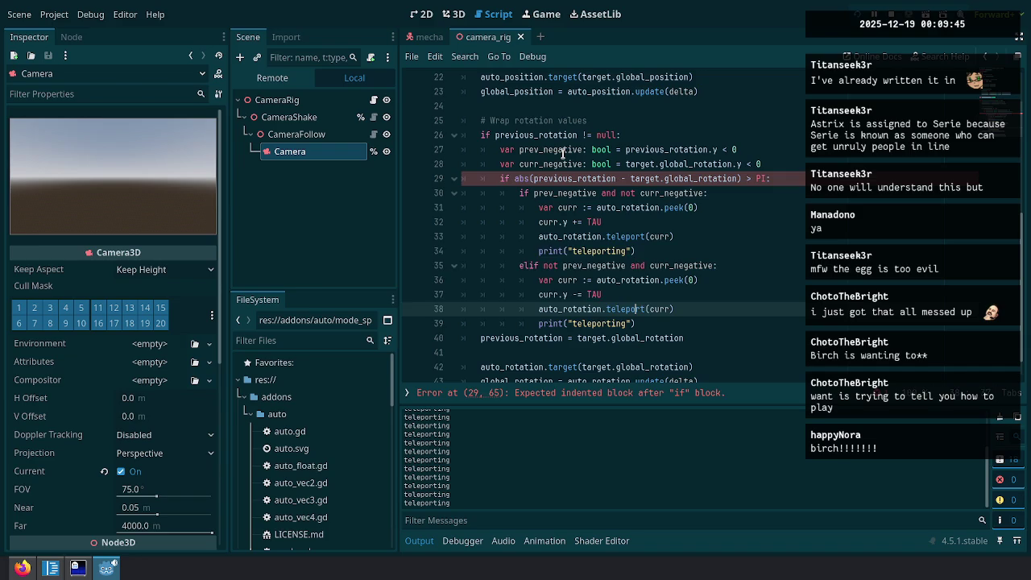
key("F8")
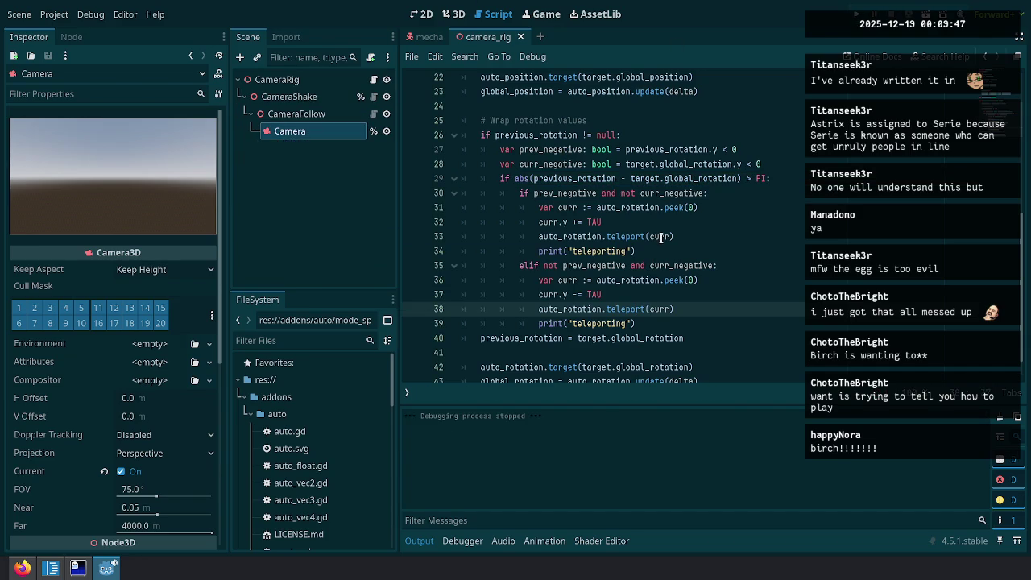
Run the game, then make the guard compare previous_rotation.y with target.global_rotation.y.
key("F5")
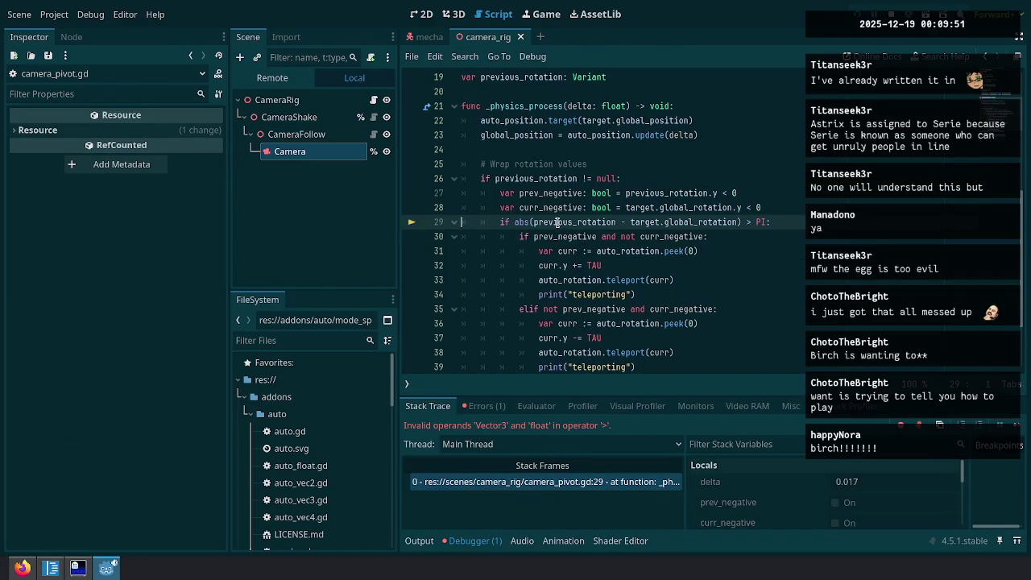
type(".y")
key("ctrl+Right")
key("ctrl+Right")
key("ctrl+Right")
type(".y")
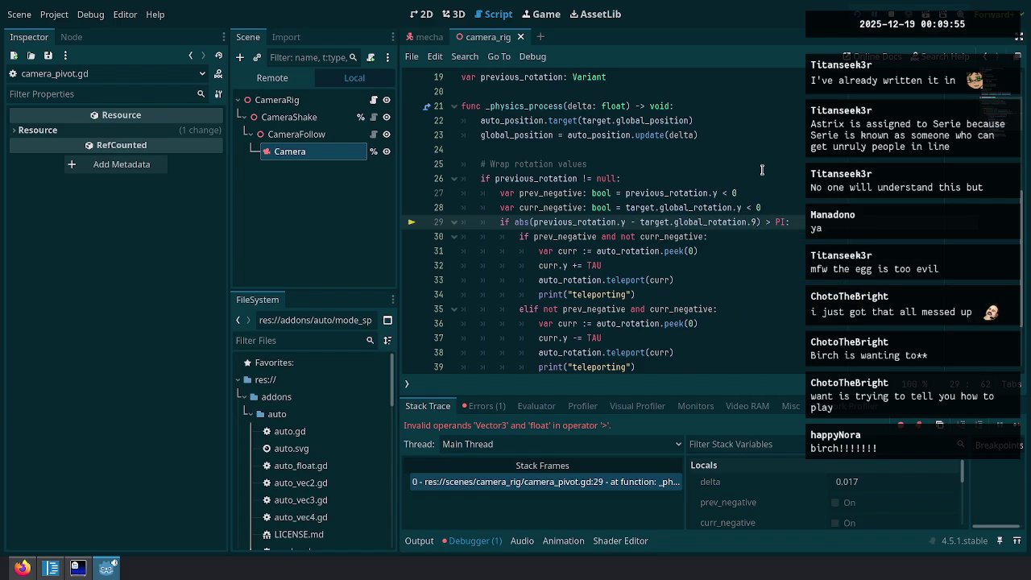
Rerun the game, pause and stop it, and return to the end of the wrap block.
key("F5")
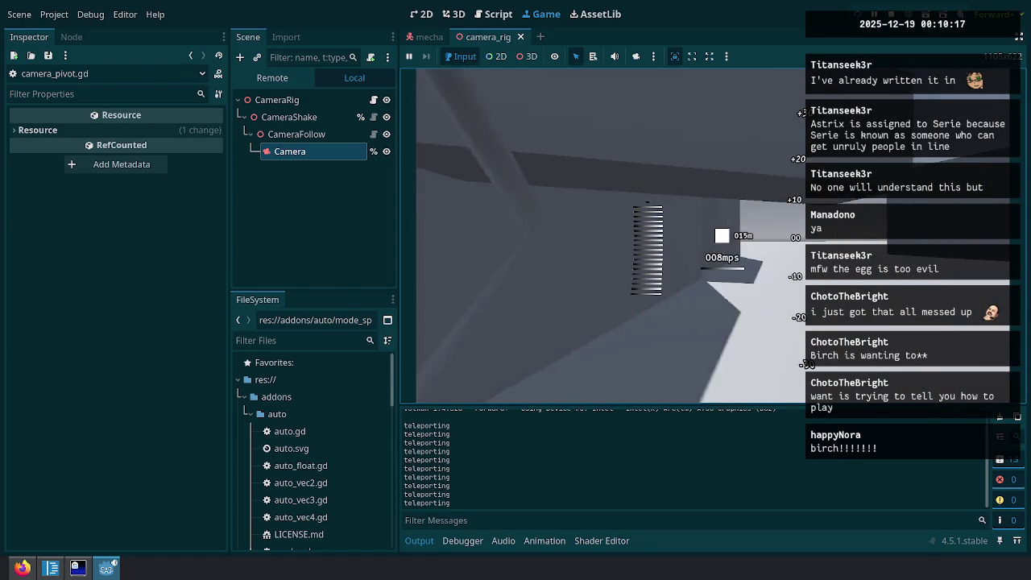
key("Escape")
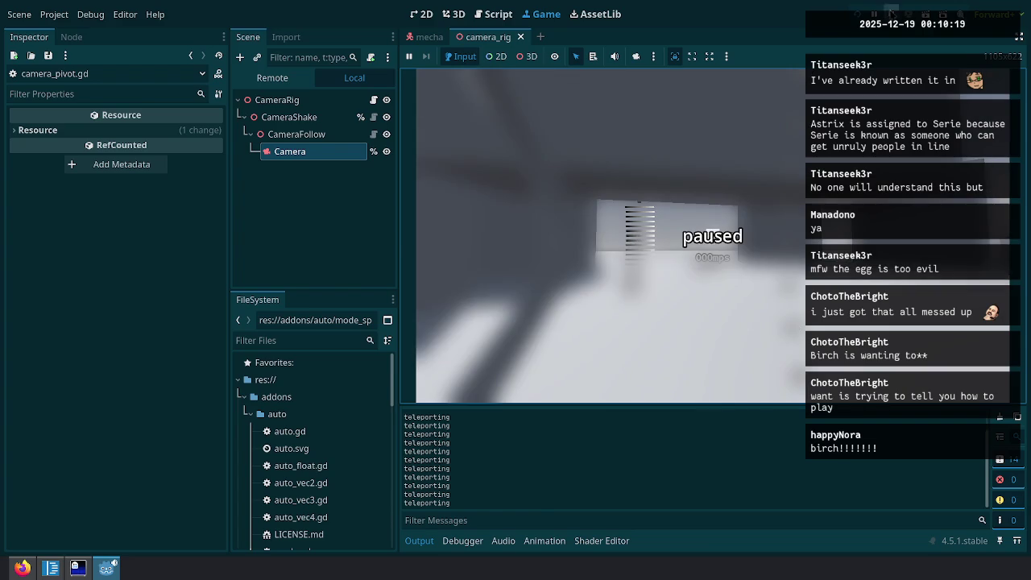
key("F8")
scroll(661, 298, "down", 2)
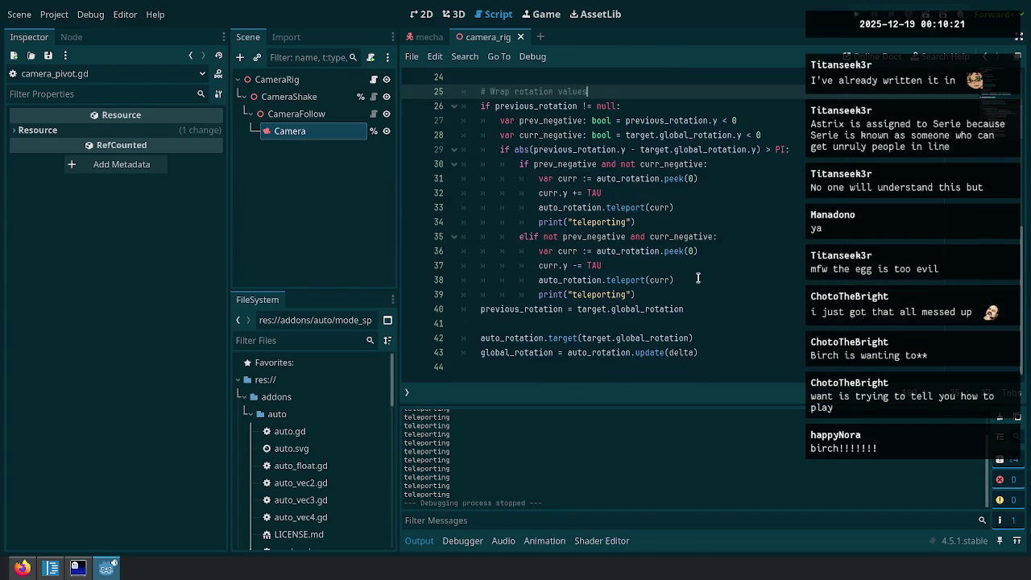
left_click(688, 294)
scroll(685, 298, "up", 2)
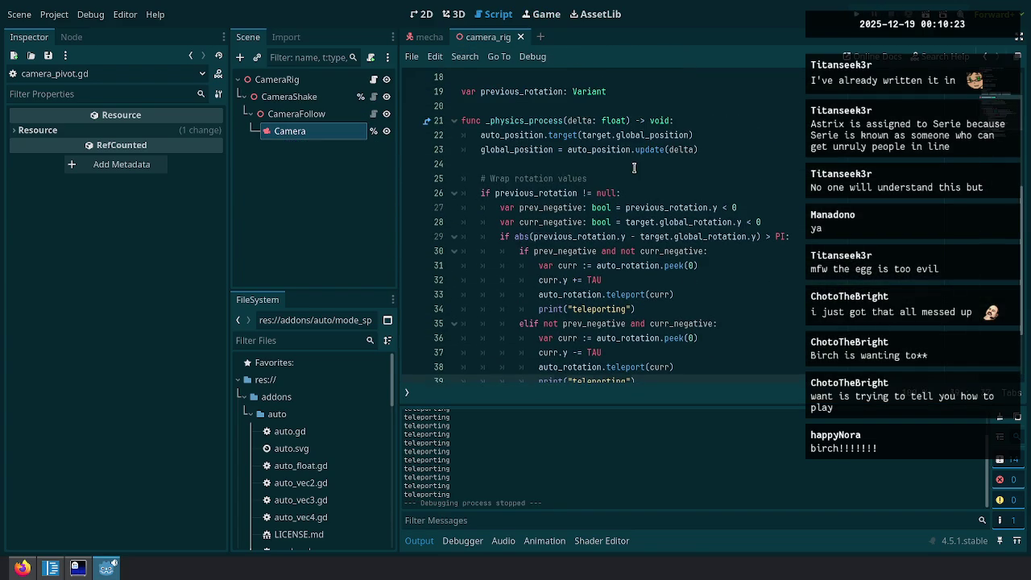
left_click(652, 339, "shift")
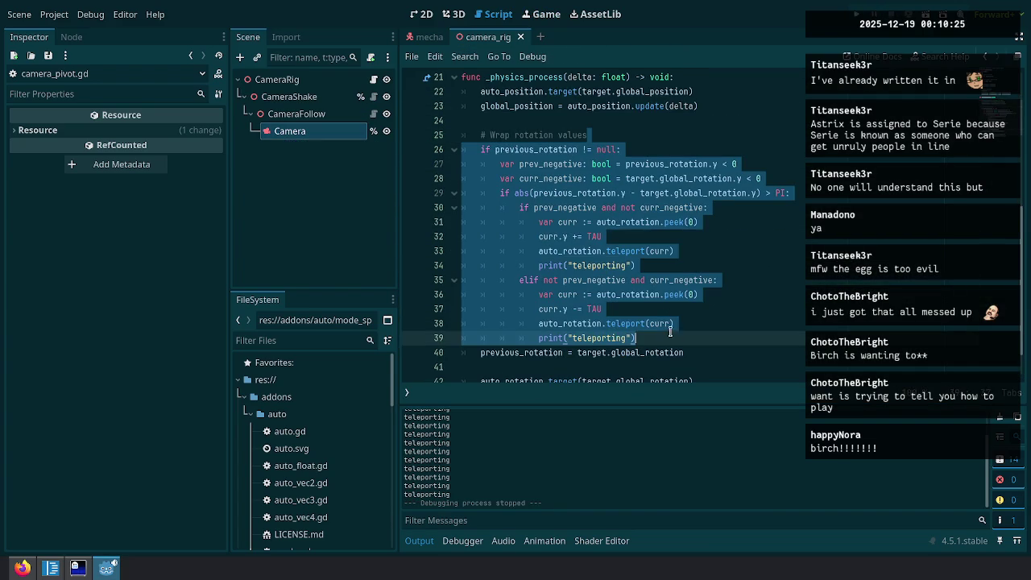
scroll(608, 234, "down", 2)
left_click(580, 366)
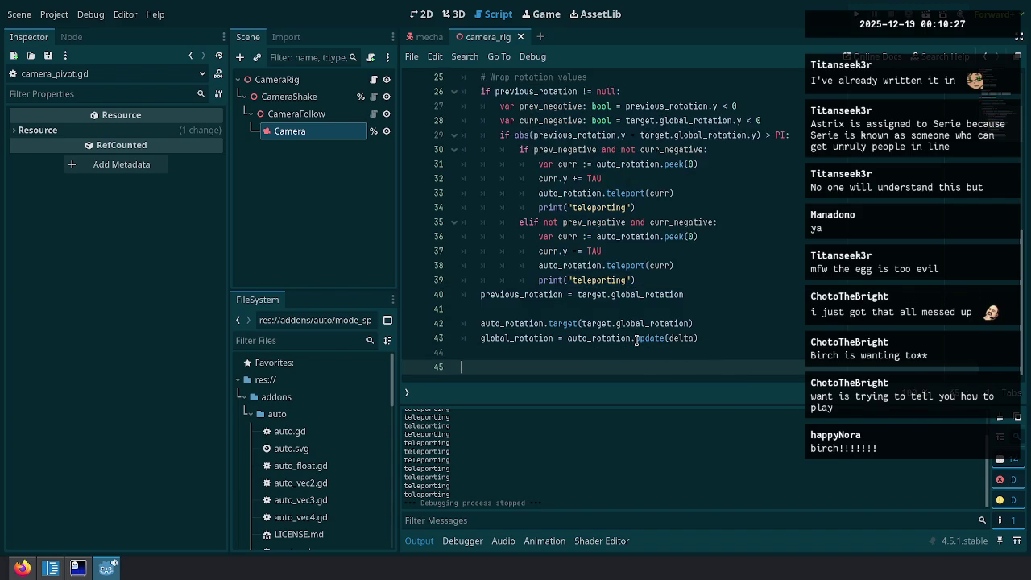
type("eijc")
key("BackSpace")
key("BackSpace")
key("BackSpace")
type("w")
type("targe")
key("Return")
key("Return")
type("if previous_rotation != null: \t\tvar prev_negative: bool = previous_rotation.y < 0 \t\tvar curr_negative: bool = target.global_rotation.y < 0 \t\tif abs(previous_rotation.y - target.global_rotation.y) > PI: \t\t\tif prev_negative and not curr_negative: \t\t\t\tvar curr := auto_rotation.peek(0) \t\t\t\tcurr.y += TAU \t\t\t\tauto_rotation.teleport(curr) \t\t\t\tprint(\"teleporting\") \t\t\telif not prev_negative and curr_negative: \t\t\t\tvar curr := auto_rotation.peek(0) \t\t\t\tcurr.y -= TAU \t\t\t\tauto_rotation.teleport(curr) \t\t\t\tprint(\"teleporting\")")
left_click(636, 339)
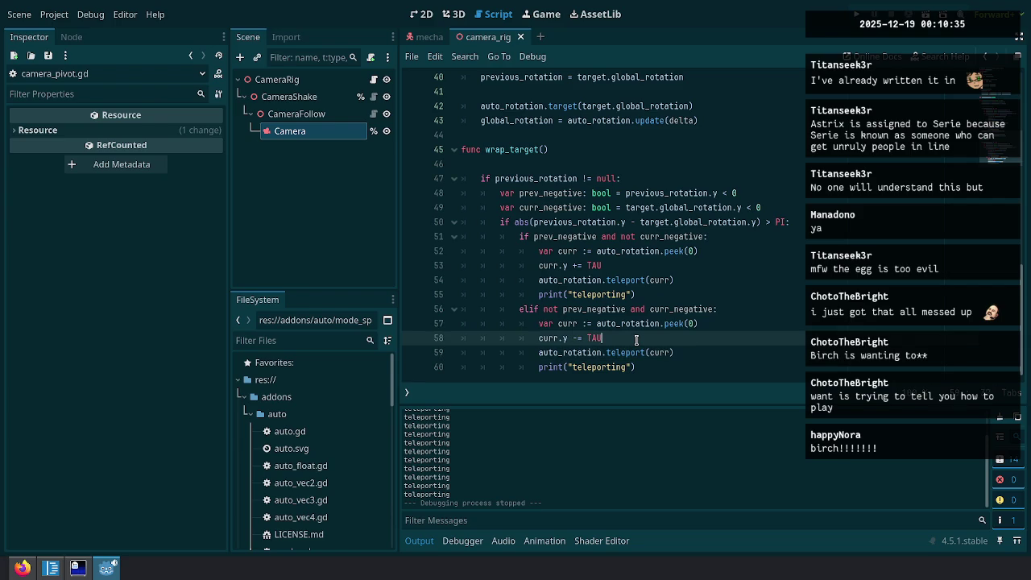
key("shift+Up")
key("shift+Up")
key("shift+Up")
scroll(610, 250, "up", 6)
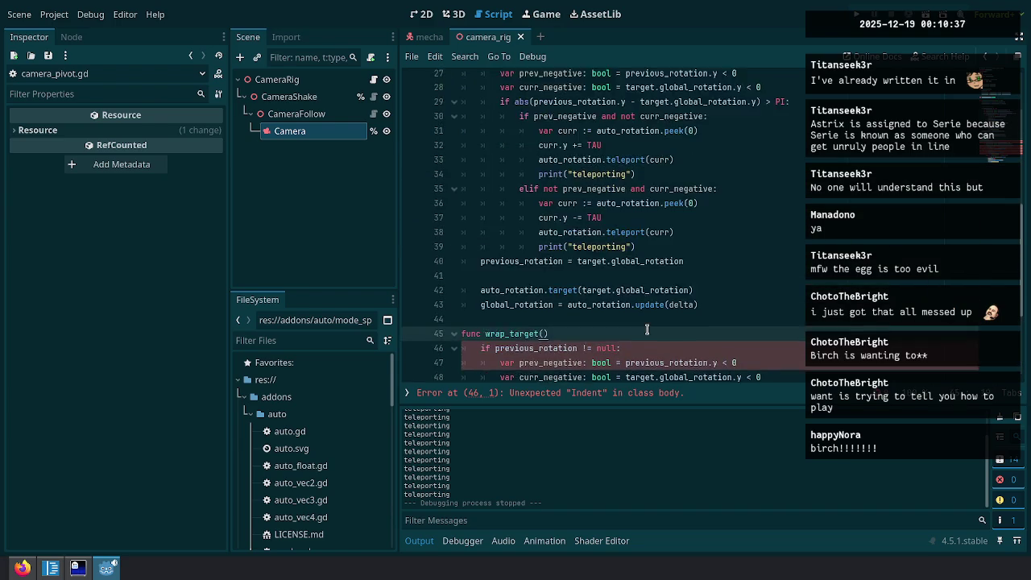
scroll(574, 191, "down", 2)
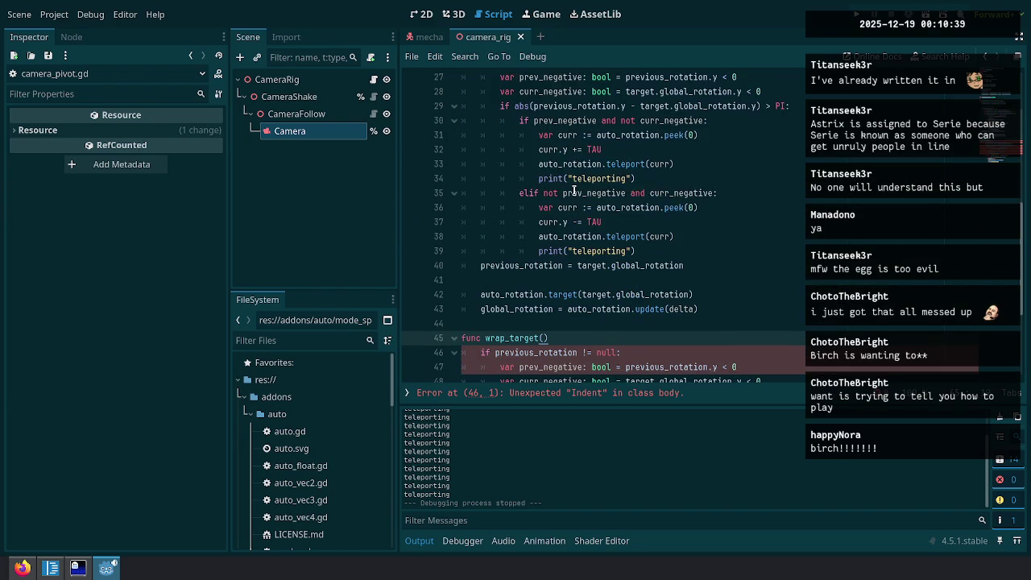
scroll(573, 190, "up", 1)
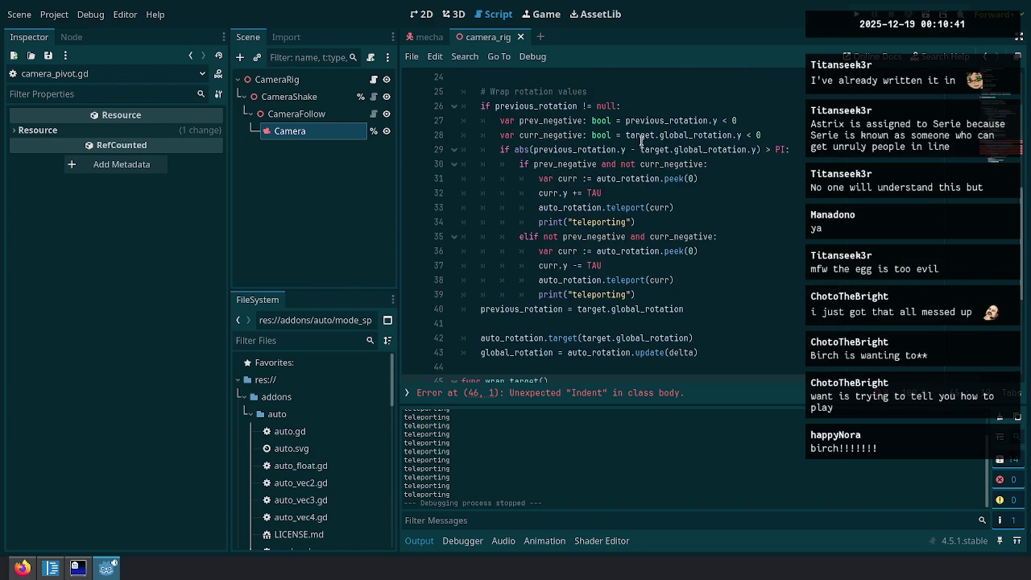
scroll(642, 142, "down", 2)
scroll(570, 167, "up", 6)
scroll(572, 161, "up", 3)
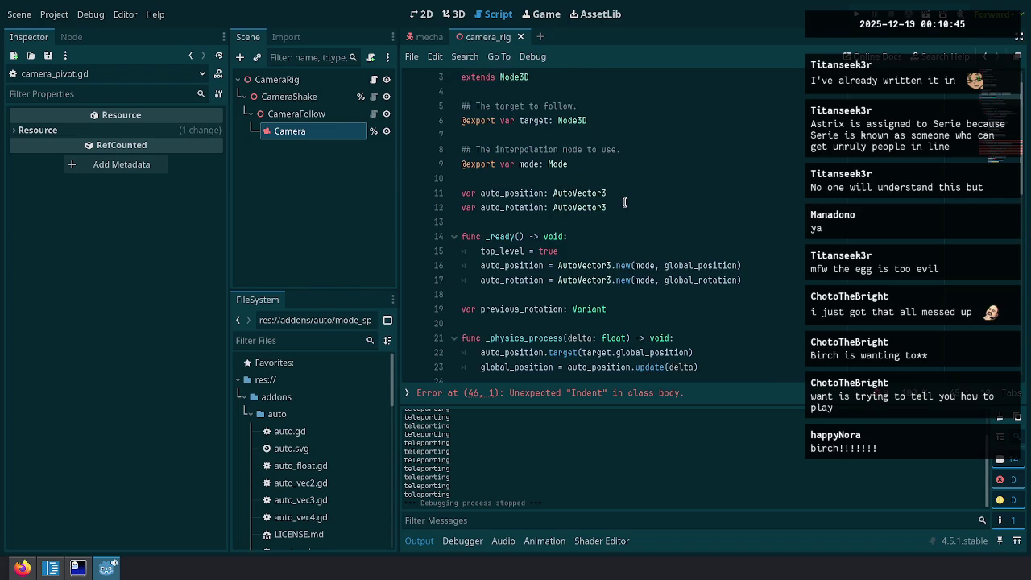
scroll(624, 201, "down", 2)
left_click_drag(622, 223, 619, 211)
scroll(631, 157, "down", 3)
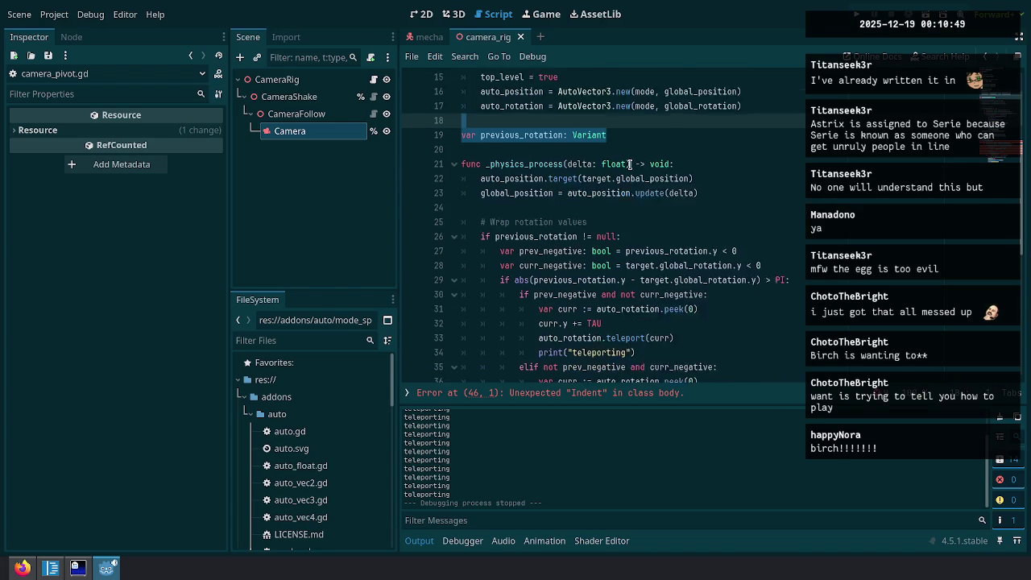
scroll(730, 169, "up", 1)
scroll(667, 119, "down", 5)
mouse_move(461, 326)
left_mouse_down()
mouse_move(563, 355)
mouse_move(634, 338)
left_mouse_up()
scroll(593, 294, "down", 1)
key("ctrl+x")
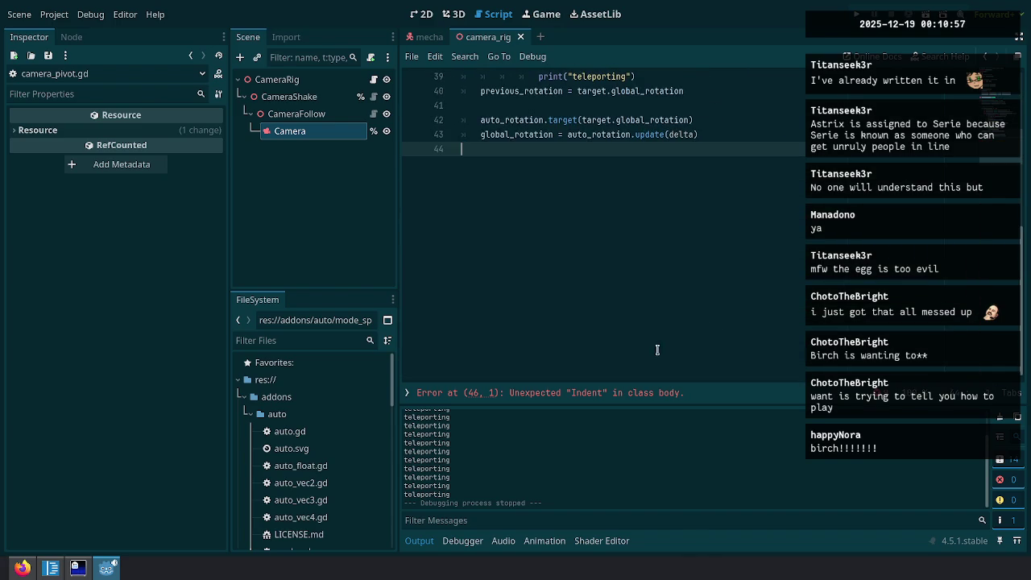
Paste over the remaining wrap_target lines and highlight the uses of previous_rotation.
scroll(655, 349, "up", 5)
key("ctrl+v")
left_click(563, 236)
double_click(564, 236)
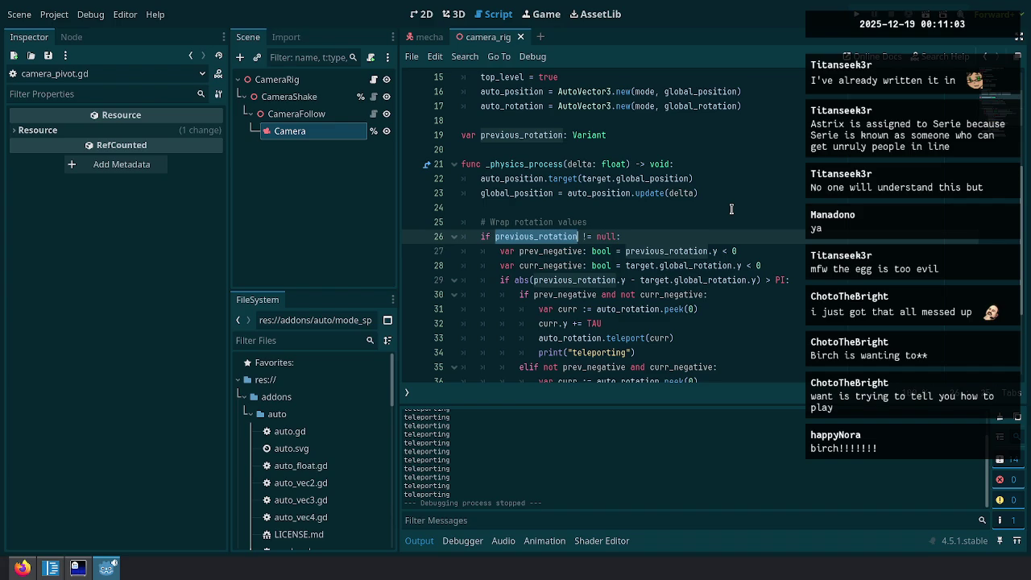
Move the curr = auto_rotation.peek(0) line above the checks at function level.
left_click(727, 310)
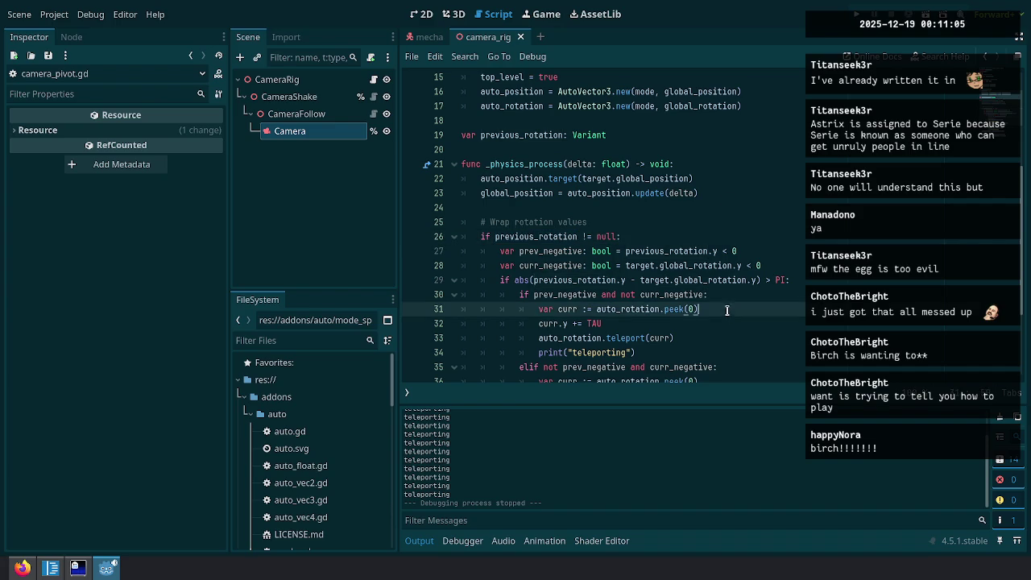
scroll(691, 298, "down", 2)
key("alt+Up")
key("alt+Up")
key("alt+Up")
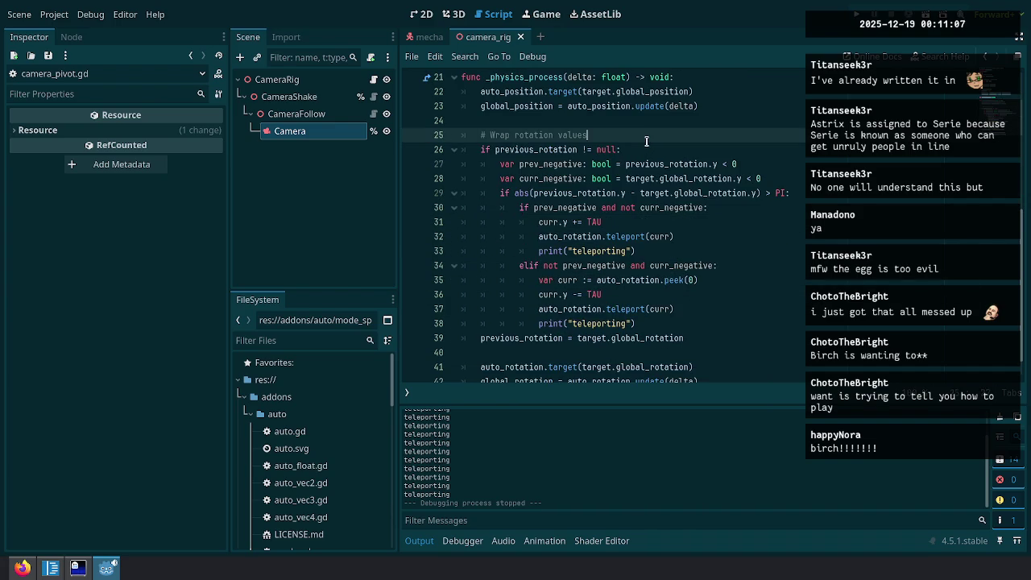
key("shift+Tab")
key("shift+Tab")
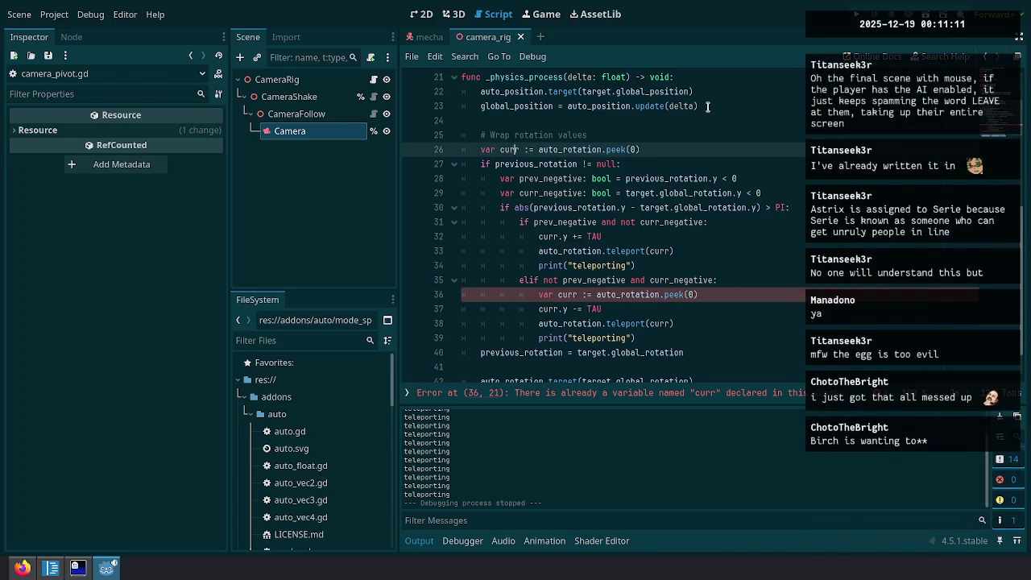
key("shift+End")
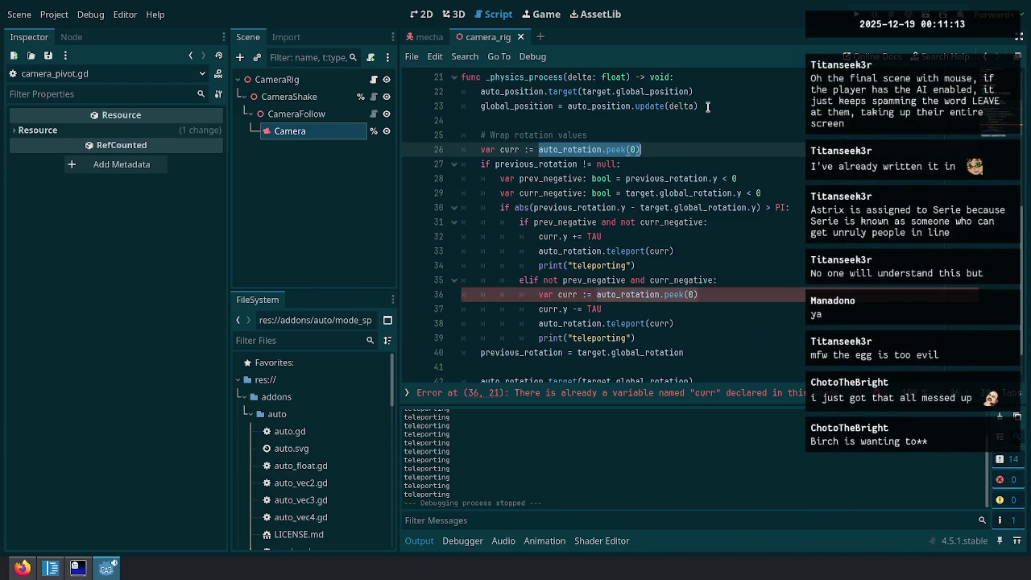
key("Down")
key("Down")
key("ctrl+d")
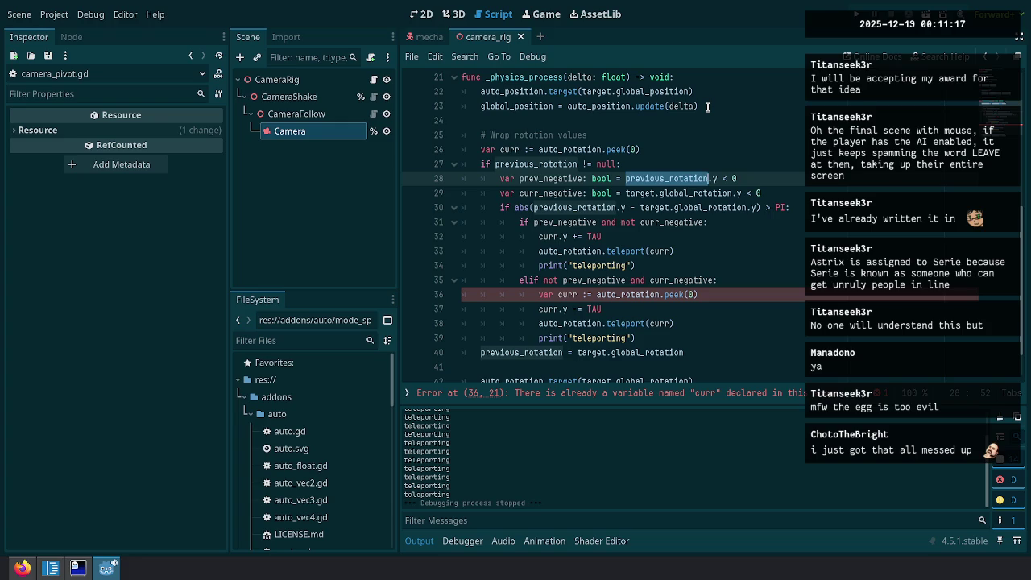
Rename curr to previous_rotation on line 26.
key("Up")
key("Down")
key("Up")
key("Up")
key("Home")
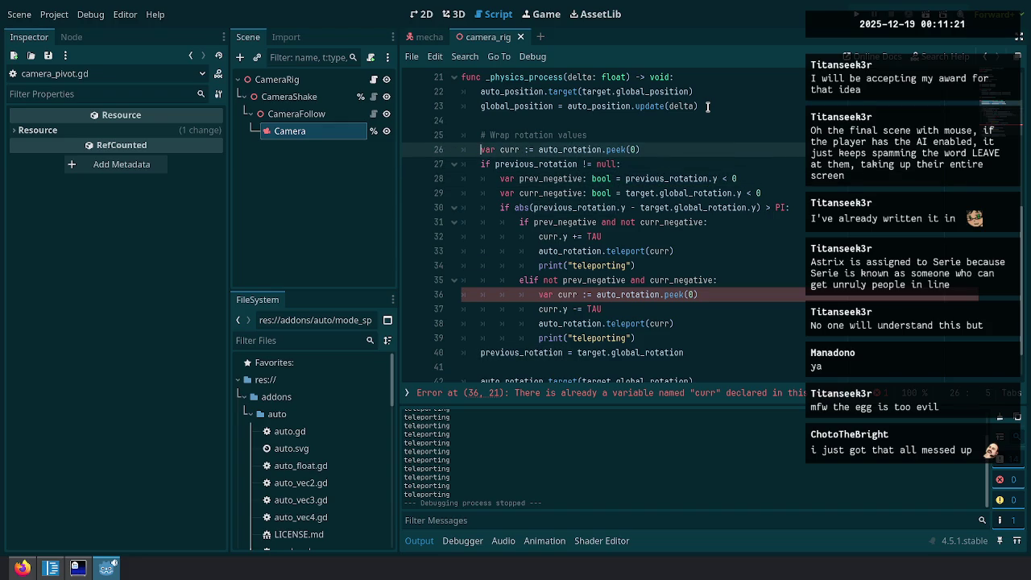
key("ctrl+Right")
key("ctrl+shift+Right")
type("previous_rotation")
Delete the null-check line, dedent the wrap block, and remove the trailing previous_rotation reassignment.
key("Down")
key("ctrl+shift+k")
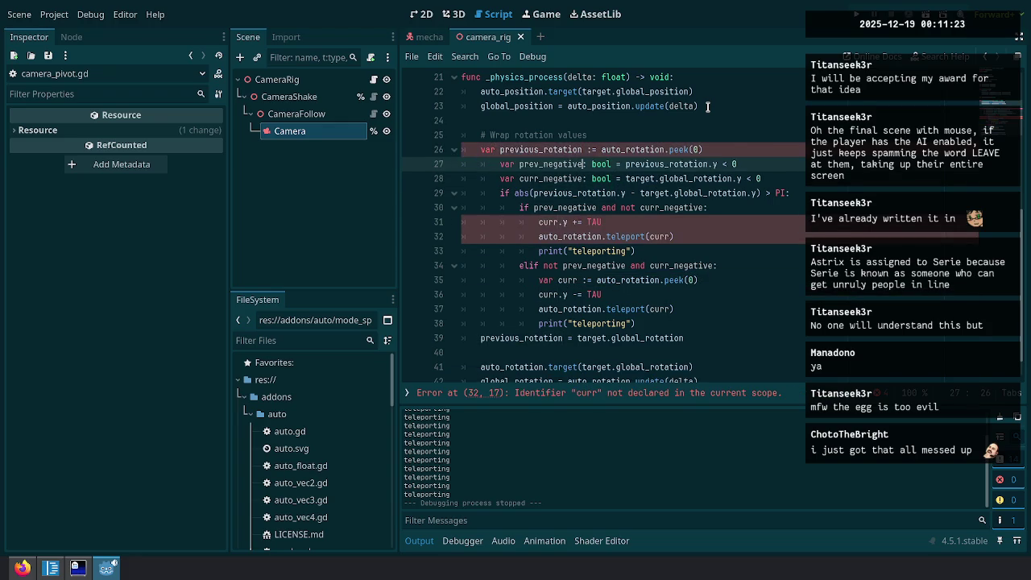
key("shift+Down")
key("shift+Down")
key("shift+Down")
key("shift+Down")
key("shift+Tab")
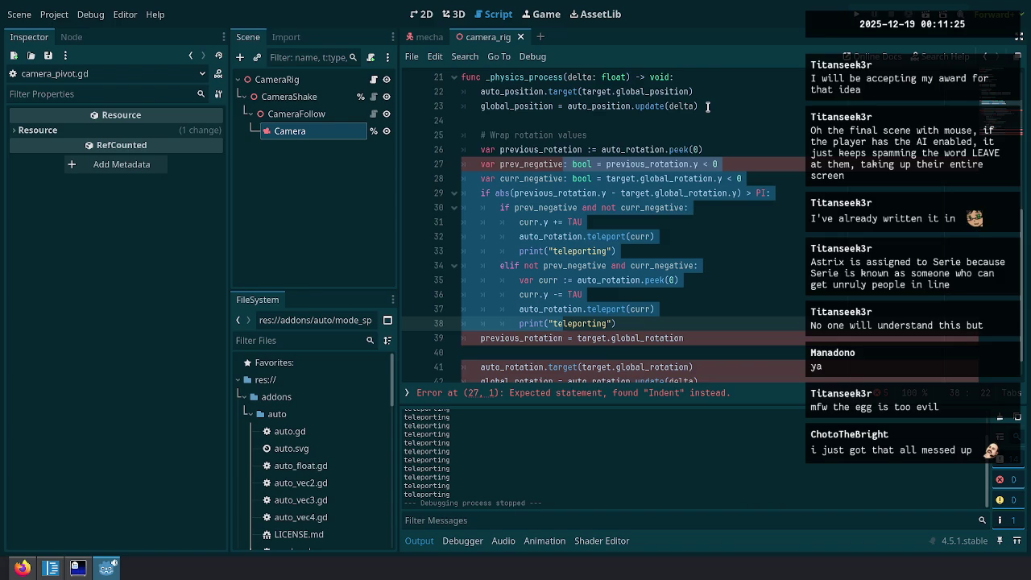
left_click(710, 330)
key("Down")
key("ctrl+shift+k")
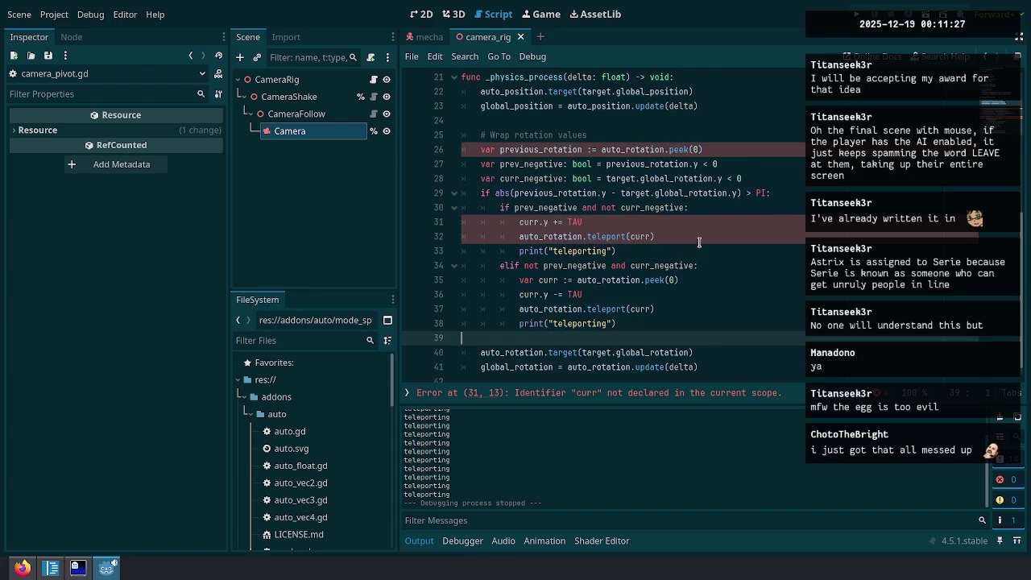
Undo the last two edits and return to curr on line 31.
left_click(582, 225)
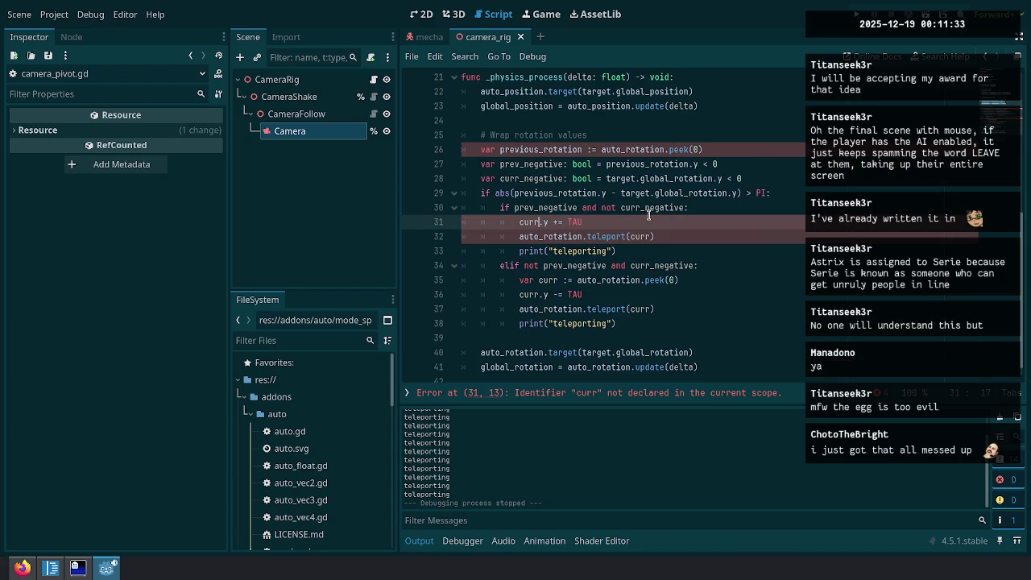
key("ctrl+z")
key("ctrl+z")
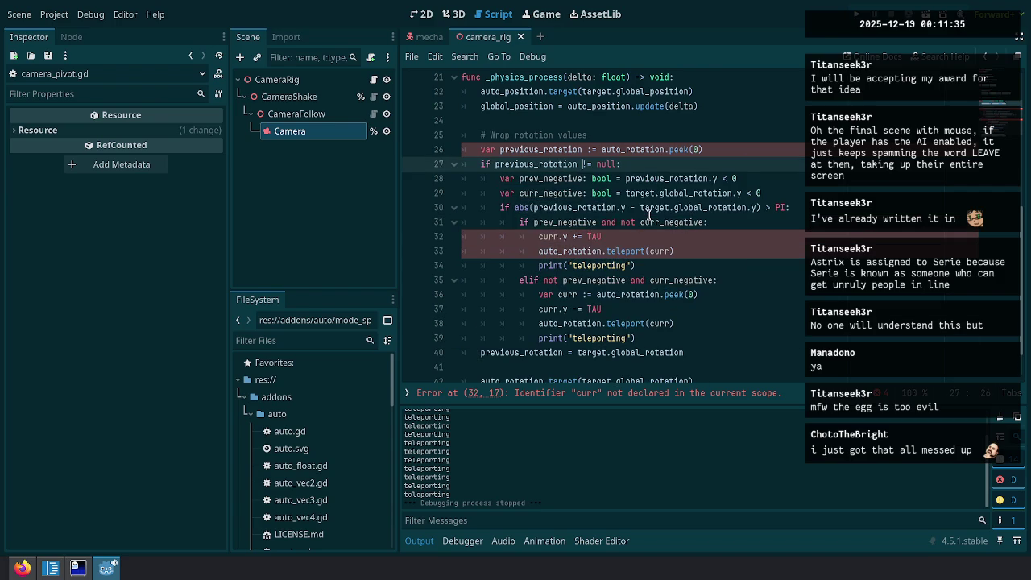
key("ctrl+z")
key("ctrl+z")
key("ctrl+z")
key("ctrl+z")
key("ctrl+z")
key("ctrl+z")
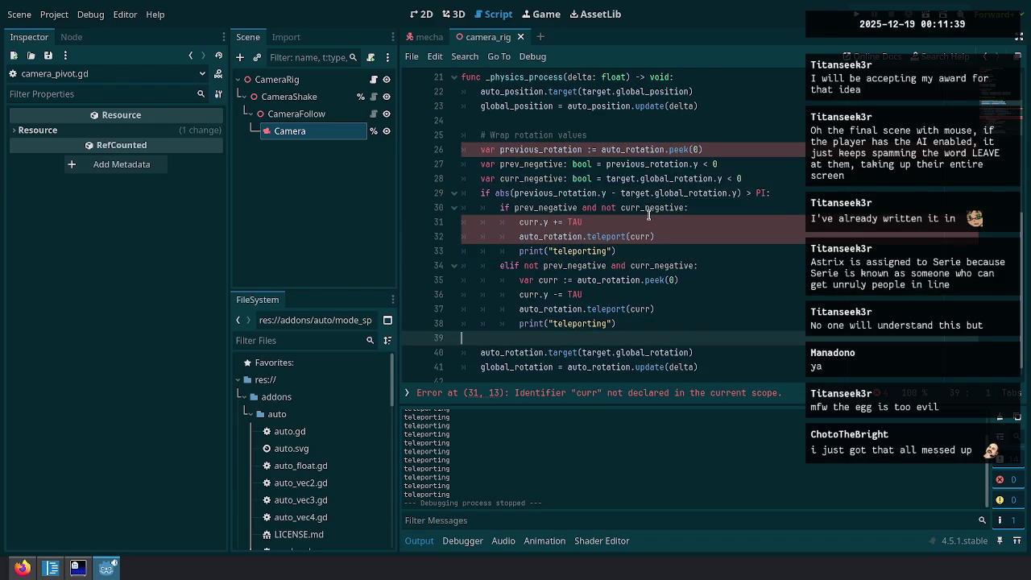
key("Up")
key("Up")
key("Up")
key("Down")
key("Home")
Replace curr with previous_rotation on line 31 and in the teleport call.
key("ctrl+shift+Right")
type("previous_rotation")
key("Down")
key("Home")
key("ctrl+Right")
key("ctrl+Right")
key("ctrl+Right")
key("ctrl+shift+Right")
type("previous_rotation")
Delete the second var curr line and rename curr to previous_rotation in the second branch.
key("Down")
key("Down")
key("Down")
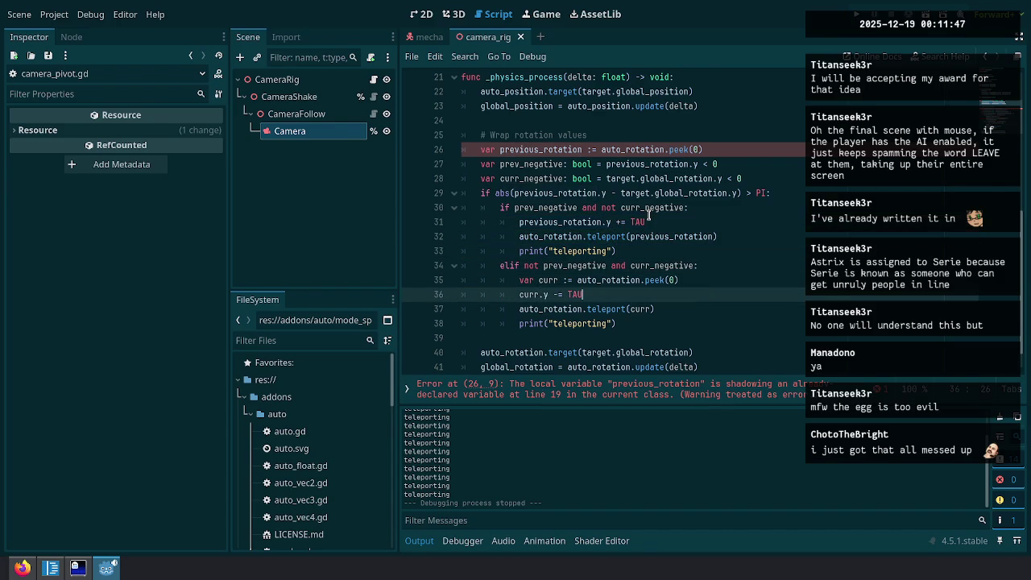
key("Up")
key("Home")
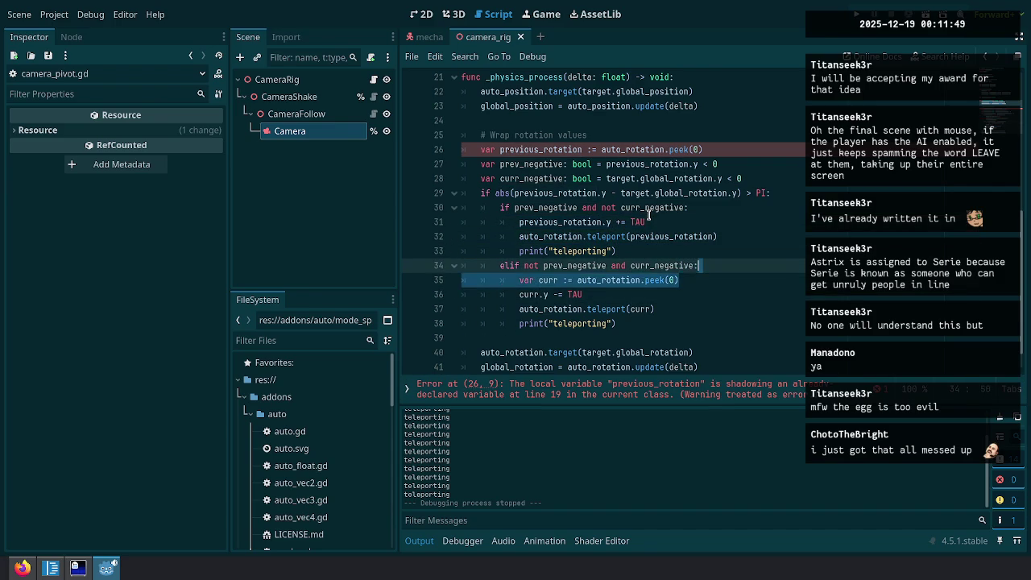
key("ctrl+shift+k")
key("ctrl+shift+Right")
key("ctrl+d")
type("previous_rotation")
key("Escape")
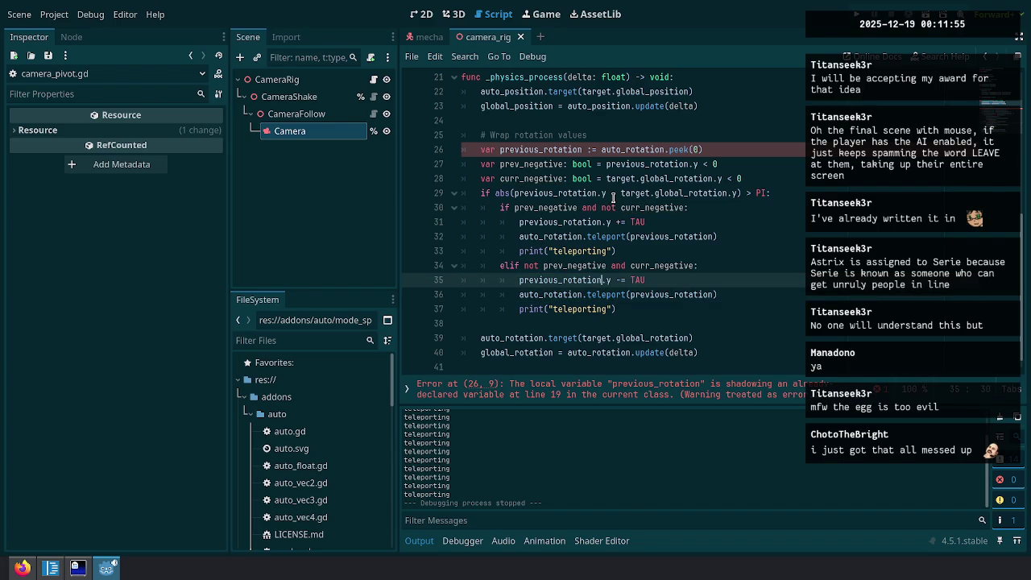
mouse_move(633, 214)
Delete the class-level previous_rotation declaration to clear the shadowing error, then run the game.
left_click(765, 149)
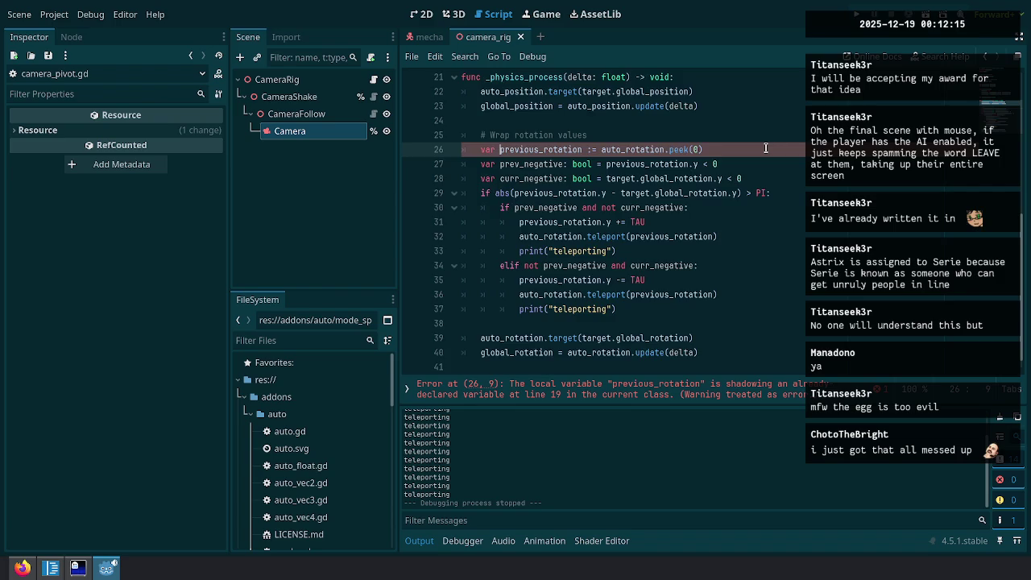
scroll(725, 161, "up", 6)
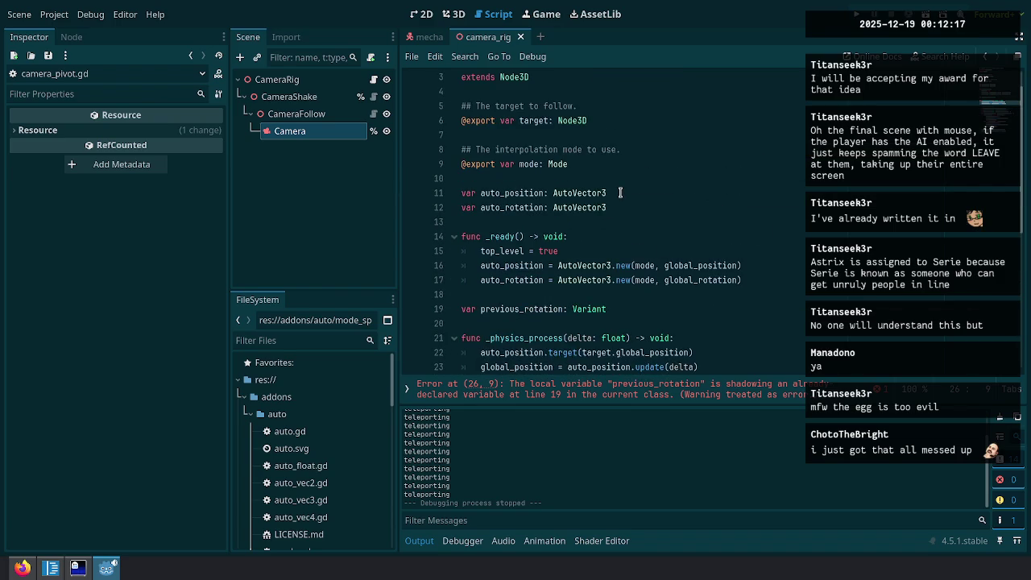
scroll(620, 193, "up", 1)
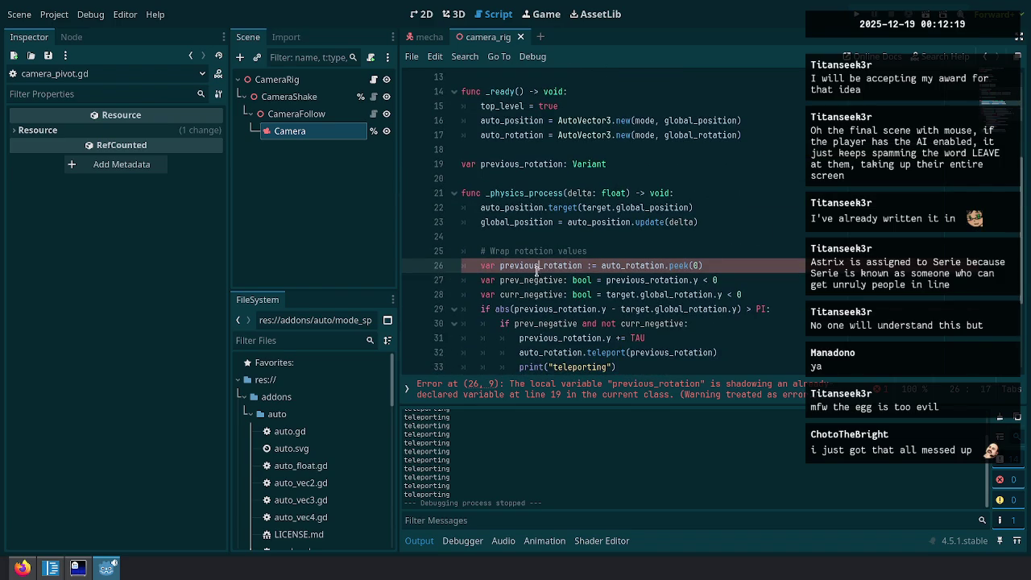
double_click(537, 266)
left_click_drag(641, 164, 641, 178)
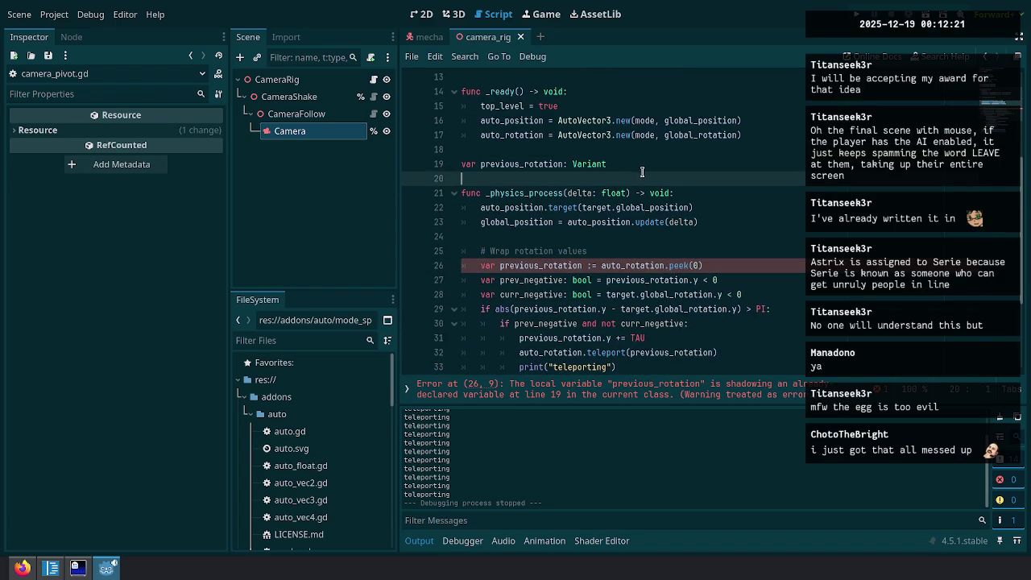
key("BackSpace")
scroll(761, 280, "down", 2)
left_click(761, 279)
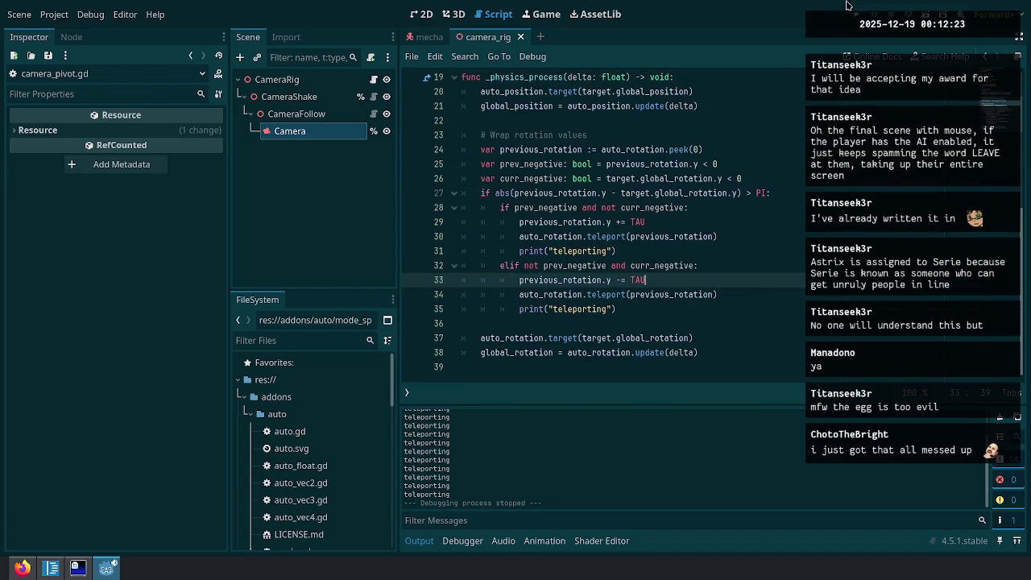
key("F5")
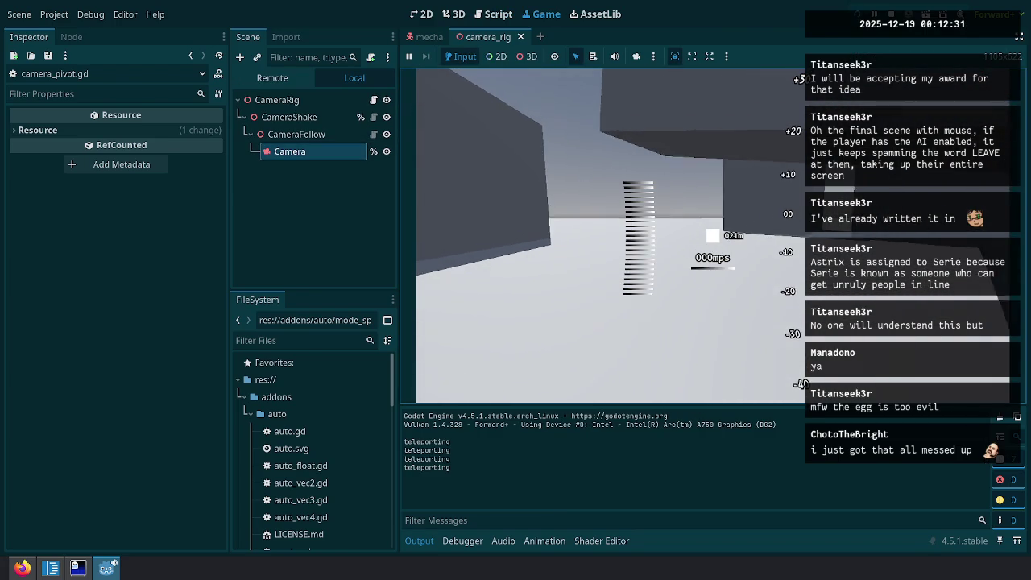
Pause the test run and stop it with the Stop button.
key("Escape")
left_click(891, 9)
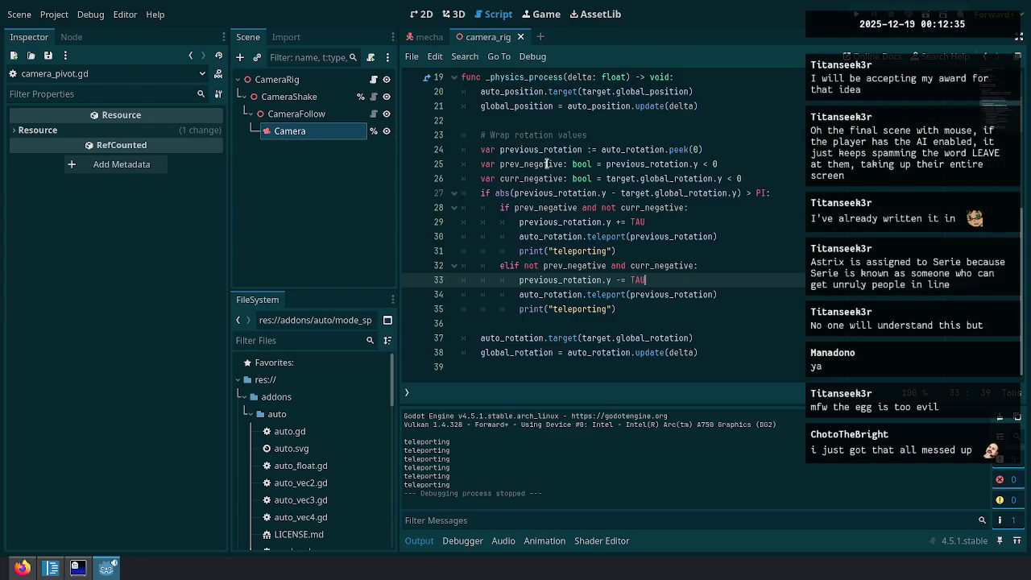
Paste the copied wrap code under a new static func wrap_auto() -> void: at the script end.
left_click_drag(620, 130, 634, 314)
key("ctrl+c")
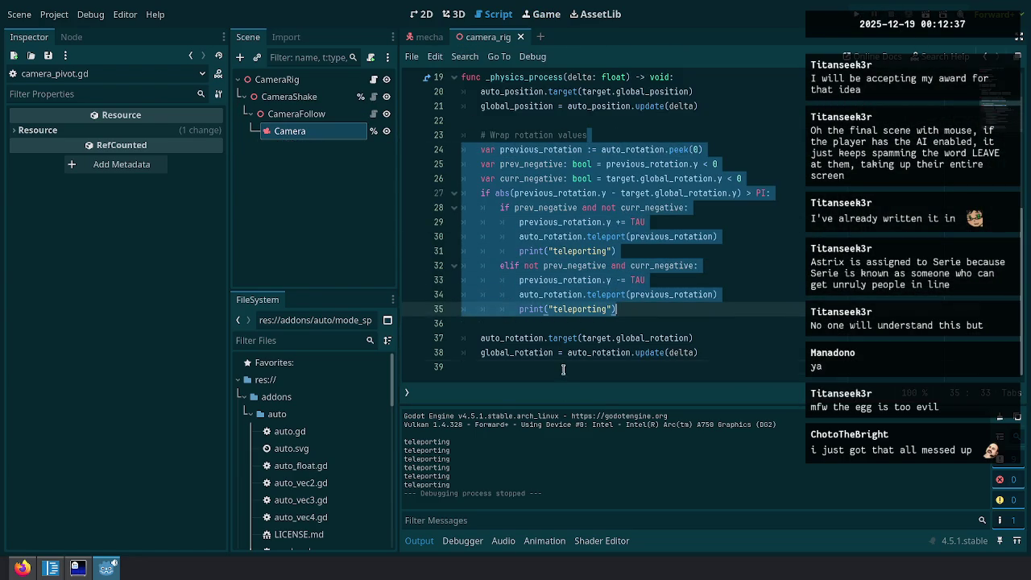
key("ctrl+End")
key("Return")
type("func")
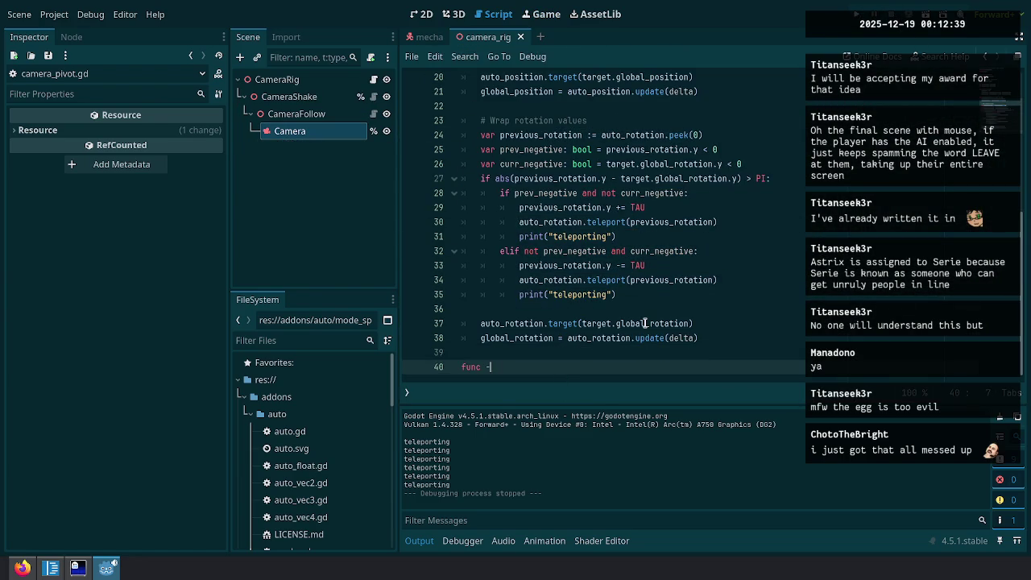
key("BackSpace")
key("BackSpace")
key("BackSpace")
type("static func w")
type("rap_auto() -> ")
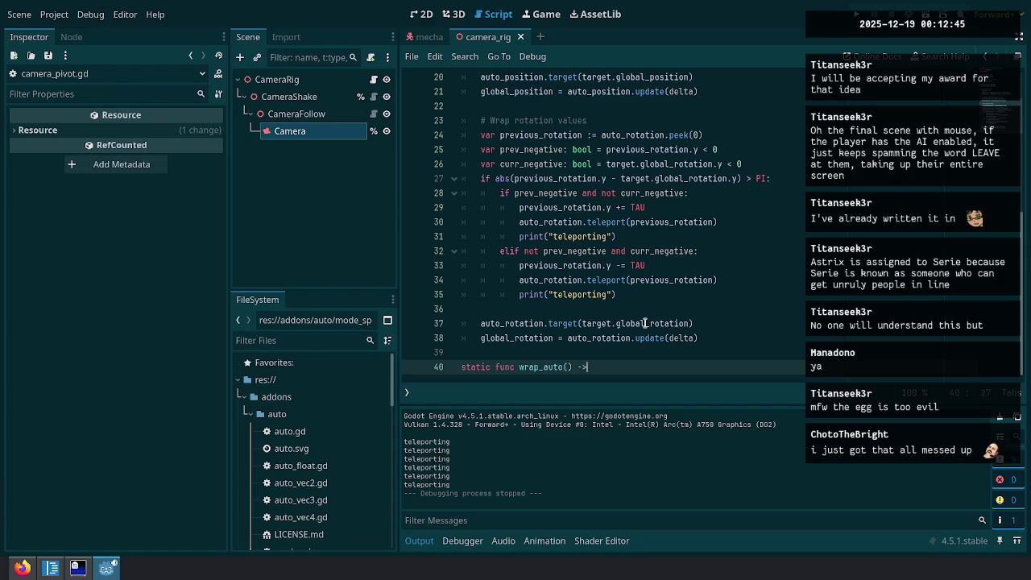
type("void:")
key("Return")
key("ctrl+v")
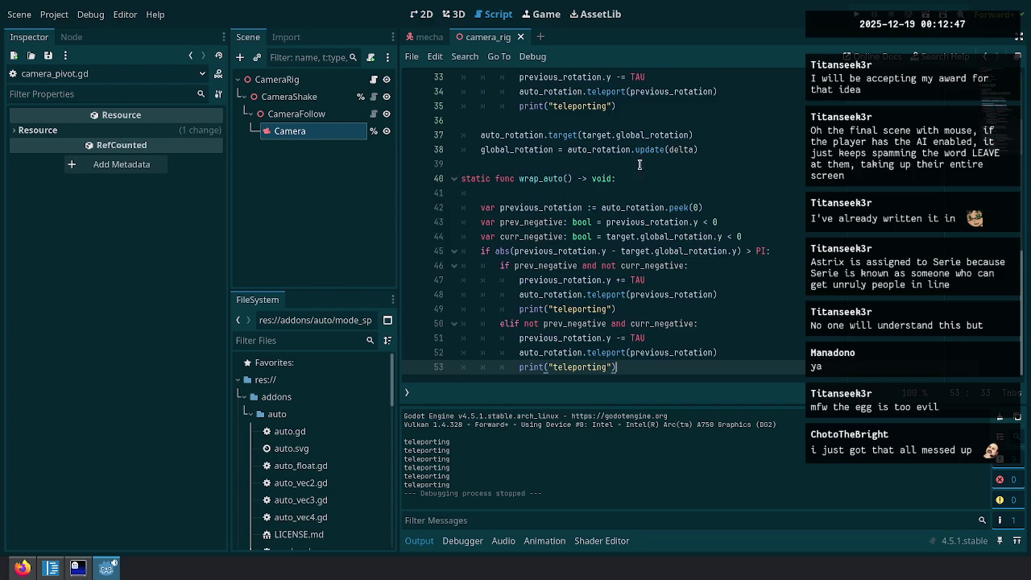
Give wrap_auto an auto: AutoVector3 parameter.
left_click(564, 195)
key("BackSpace")
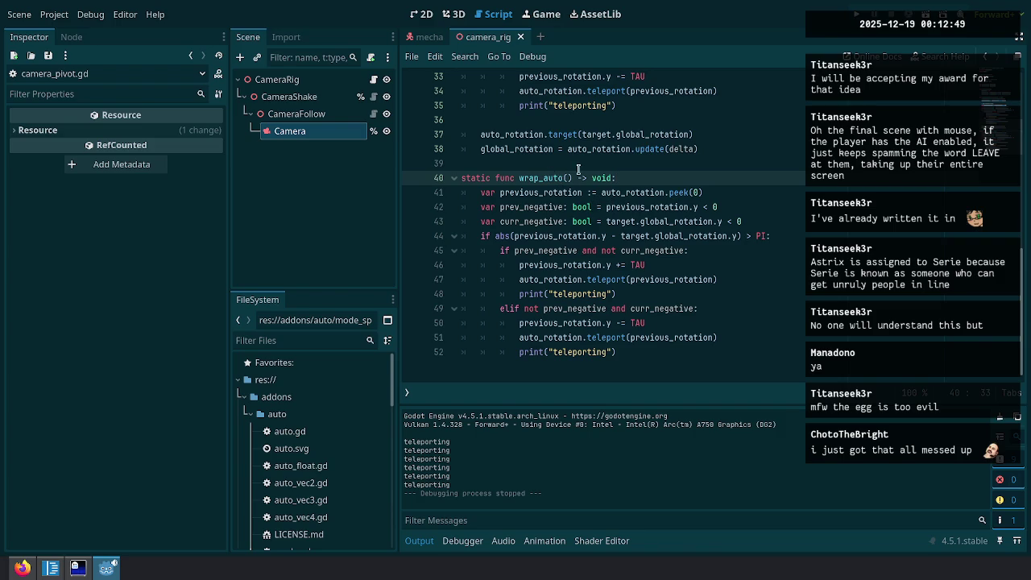
type("Auto")
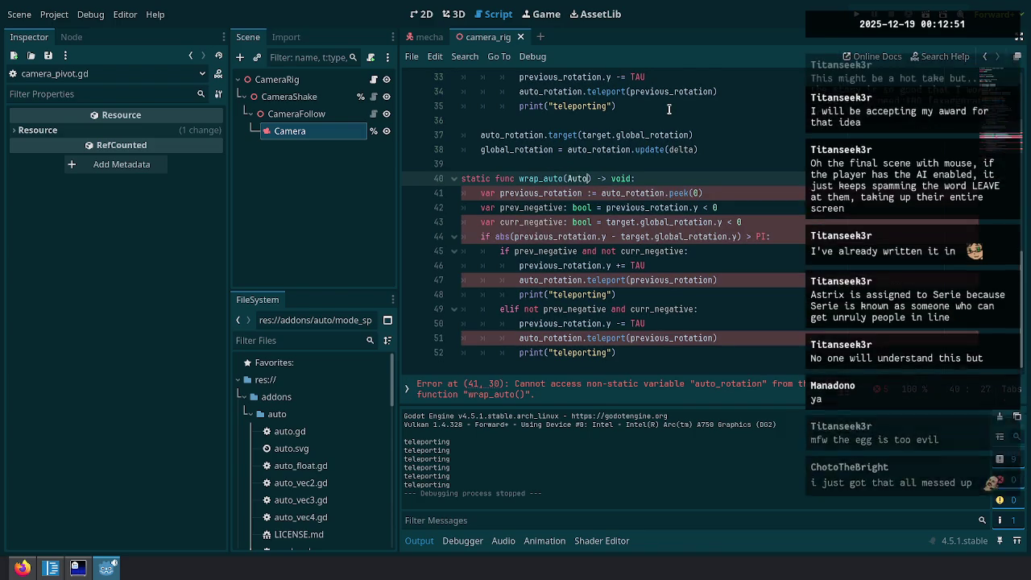
type("Vector3")
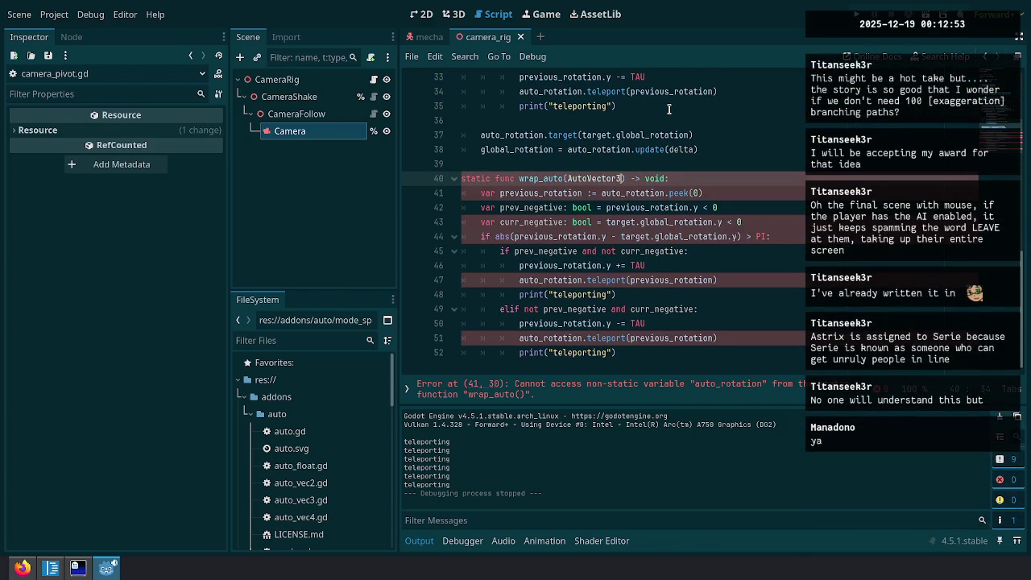
type("vec:")
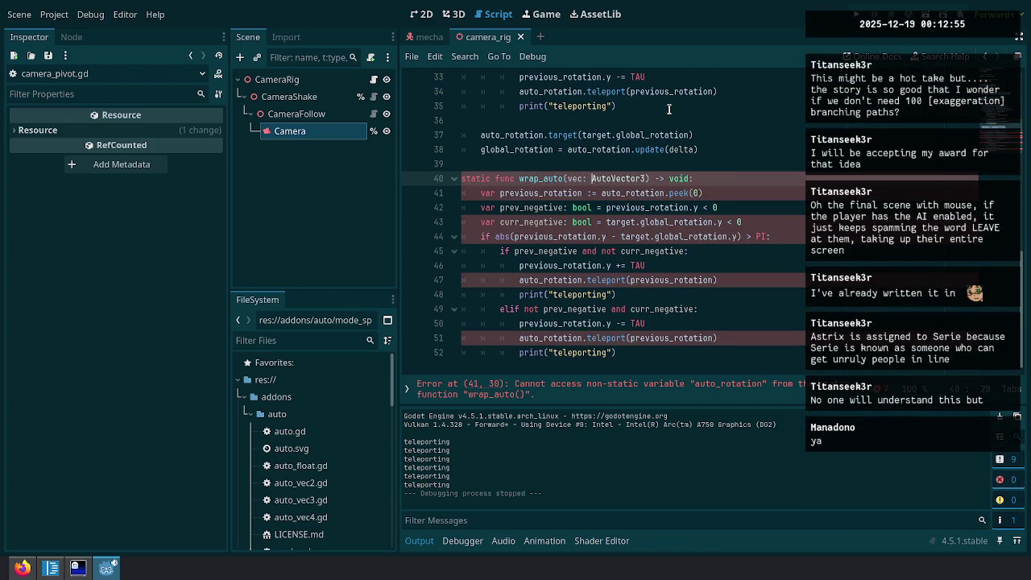
scroll(601, 211, "up", 1)
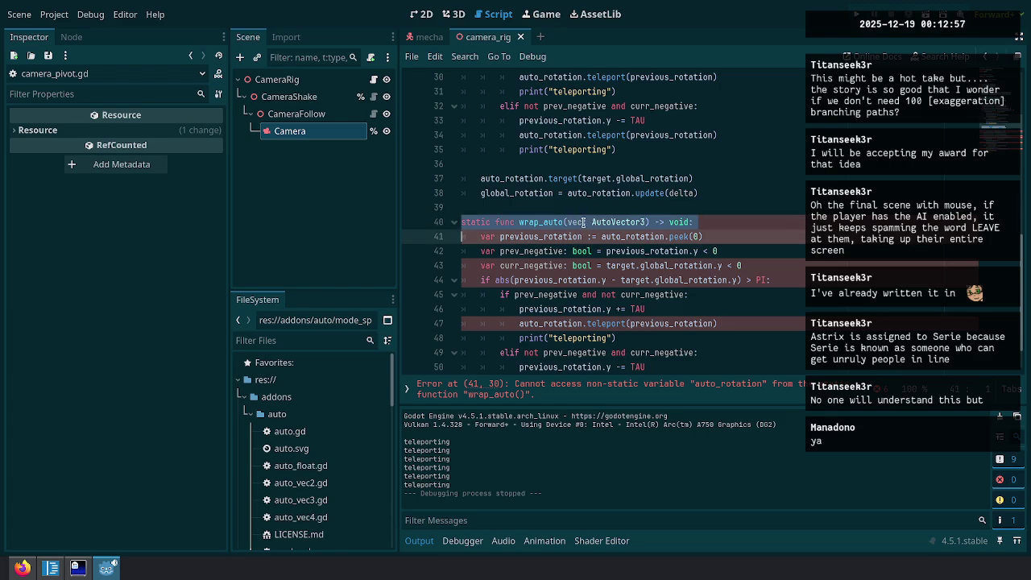
double_click(577, 222)
type("auto")
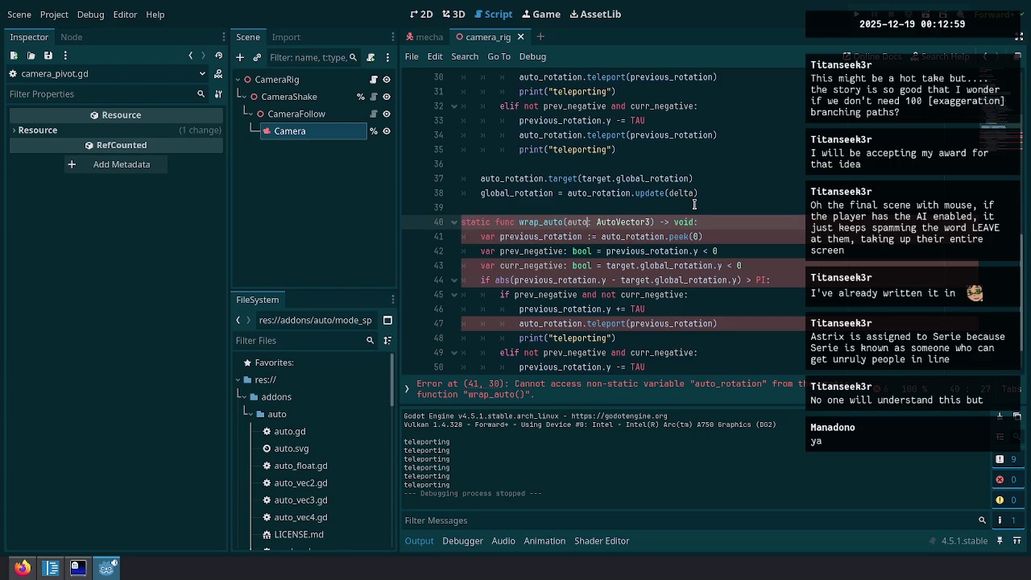
key("Down")
Replace auto_rotation with auto throughout the new function body.
double_click(633, 236)
scroll(797, 222, "down", 1)
type("auto")
left_click(553, 338)
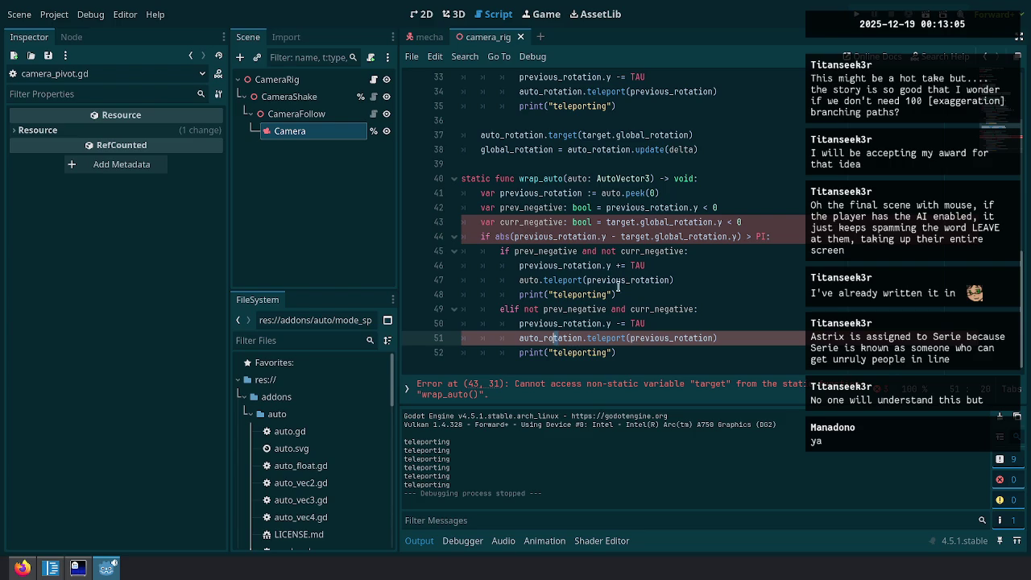
double_click(541, 338)
type("auto")
left_click(542, 209)
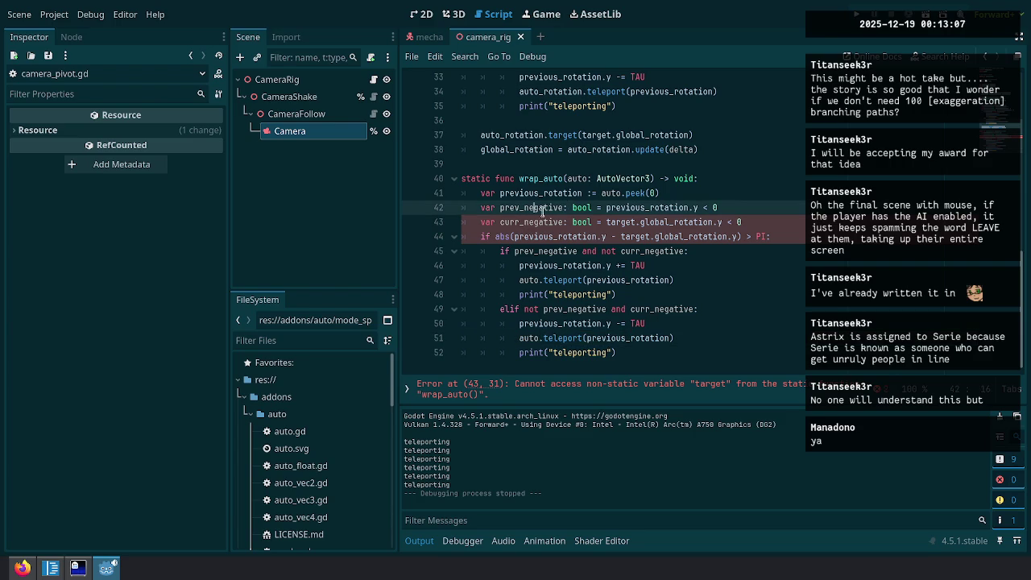
key("Up")
key("ctrl+d")
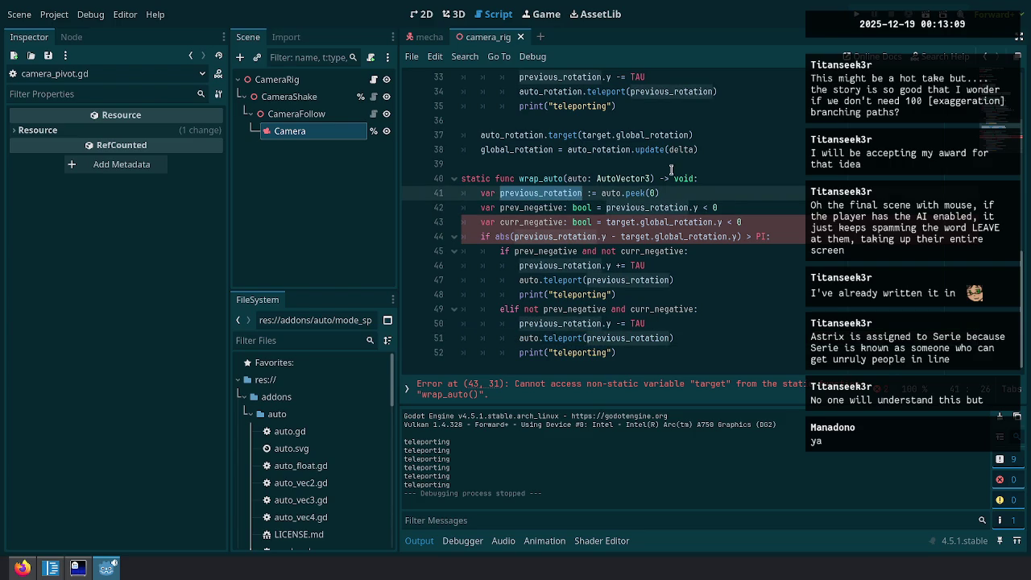
Rename every previous_rotation in the function to current_rotation.
key("ctrl+d")
key("ctrl+d")
key("ctrl+d")
key("ctrl+d")
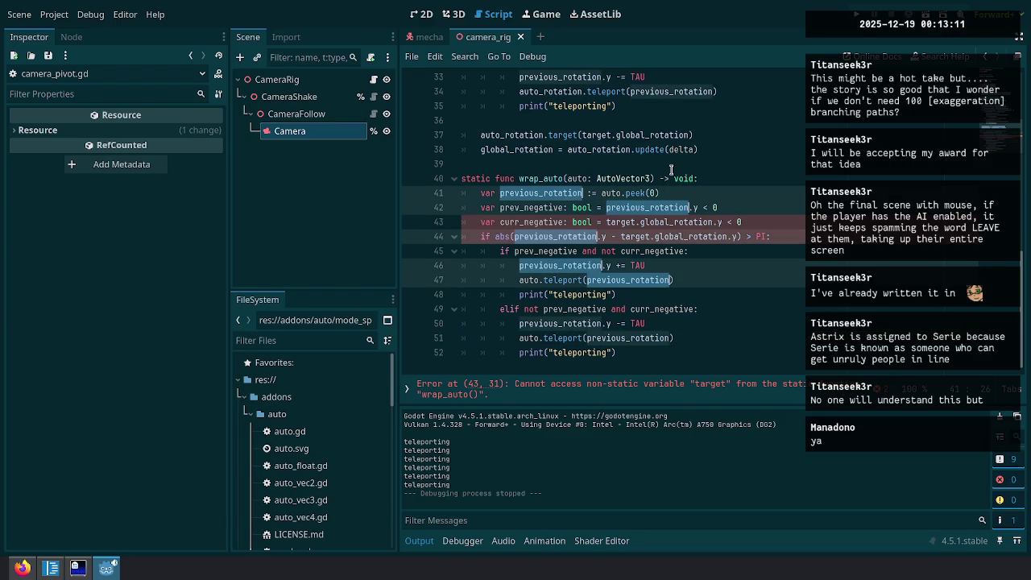
type("current_roatai")
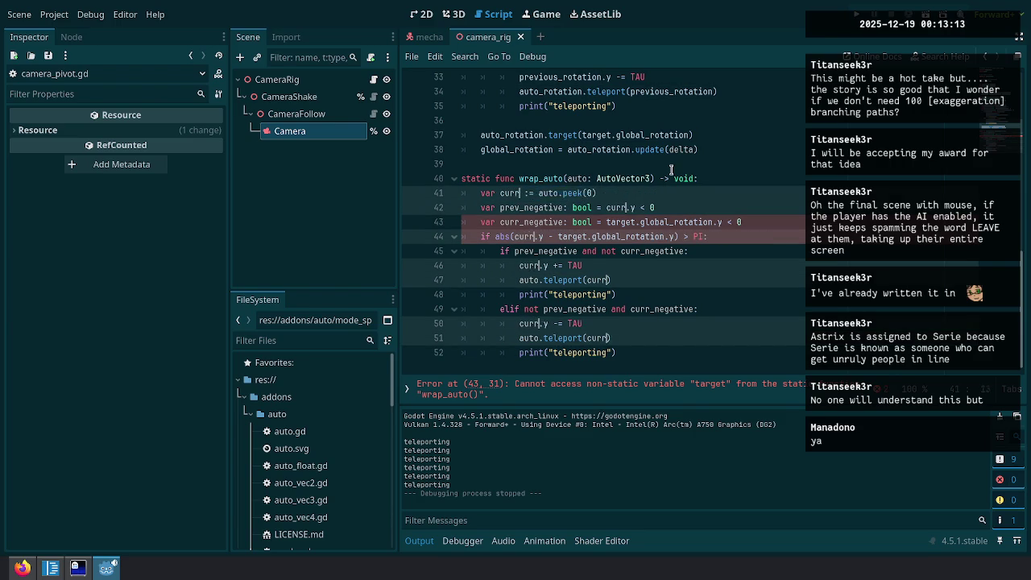
key("BackSpace")
key("BackSpace")
key("BackSpace")
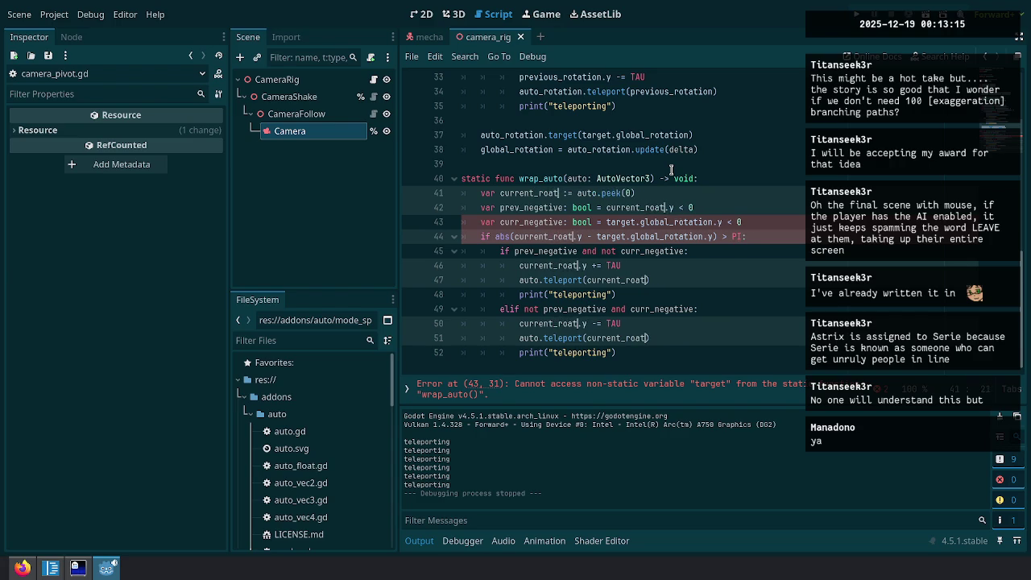
type("tation")
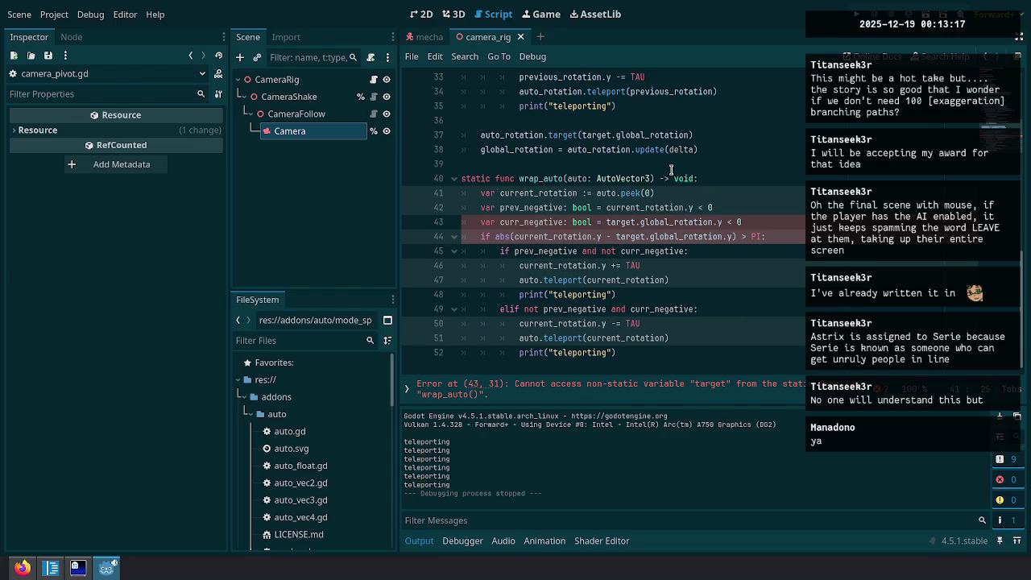
key("Escape")
key("Up")
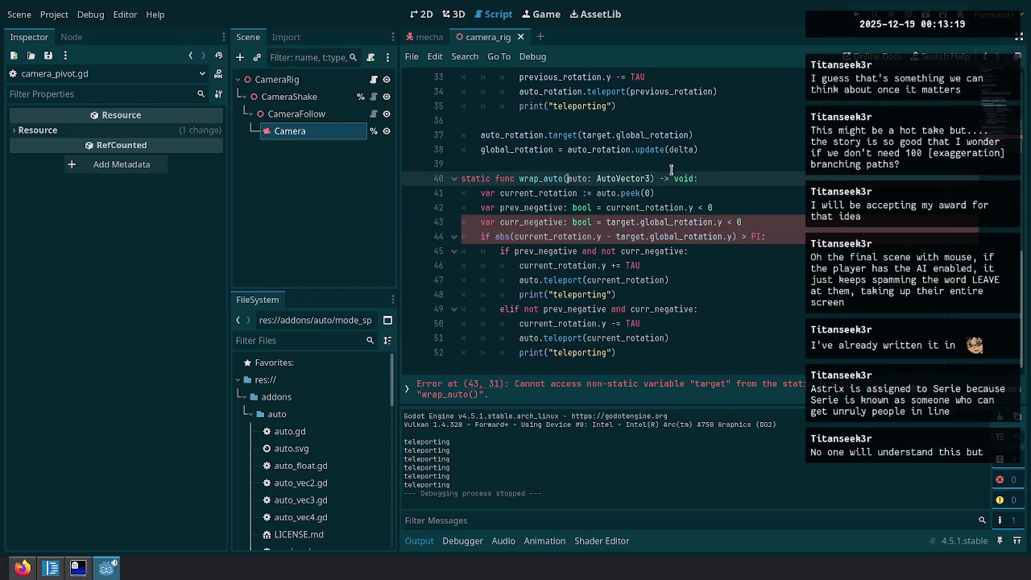
Add a new_rotation: Vector3 parameter, rename the function wrap_auto_angle, and select target.global_rotation uses.
type(", ")
type("new_rotat")
type("ion: Vector3")
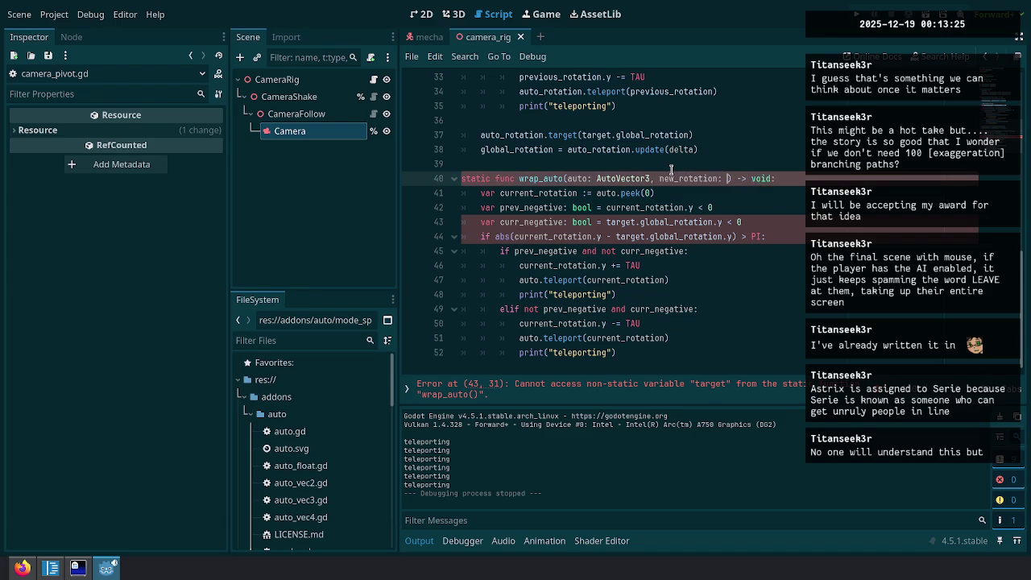
key("ctrl+Left")
key("ctrl+Left")
key("ctrl+Left")
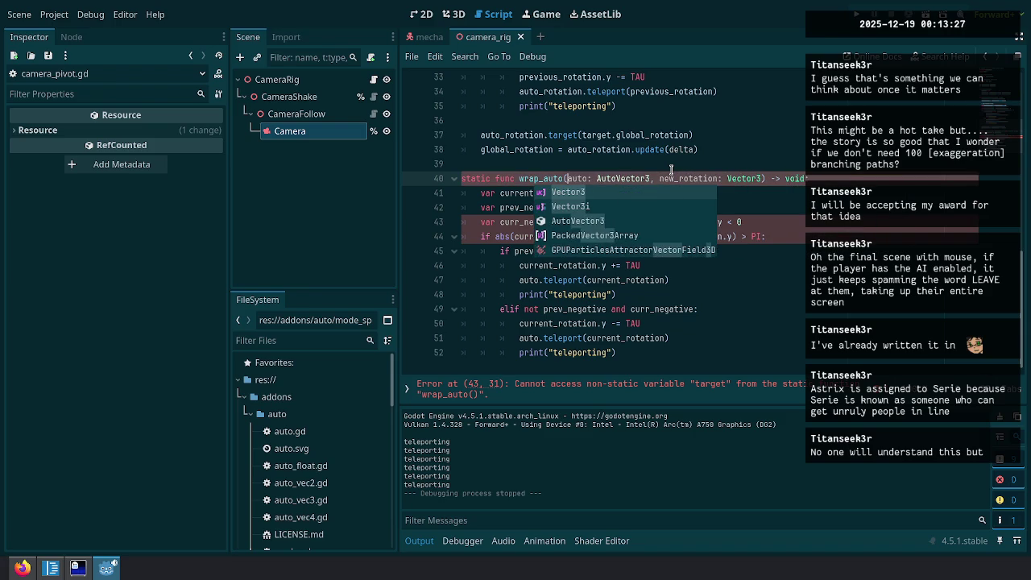
type("_angle")
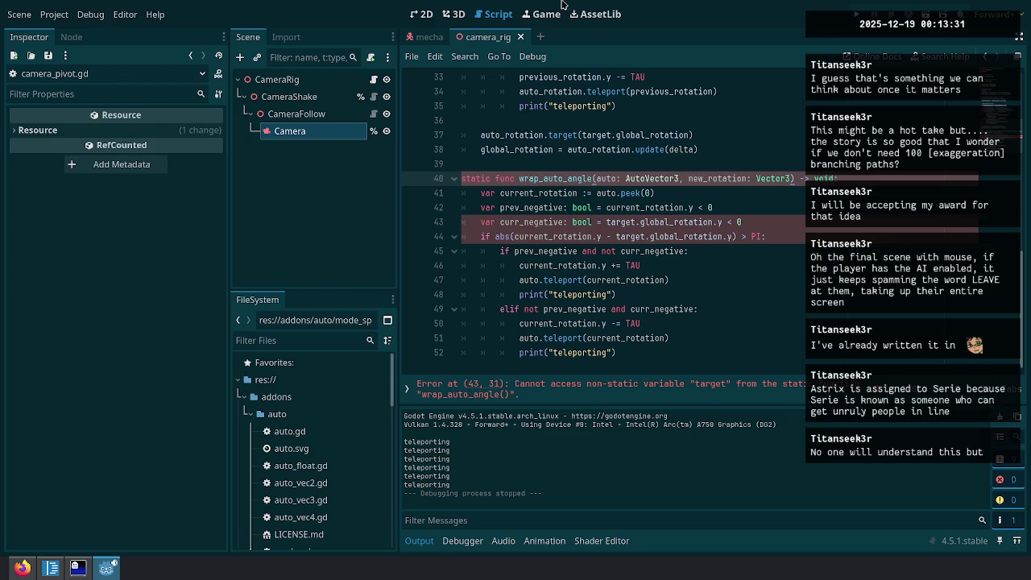
left_click(669, 223)
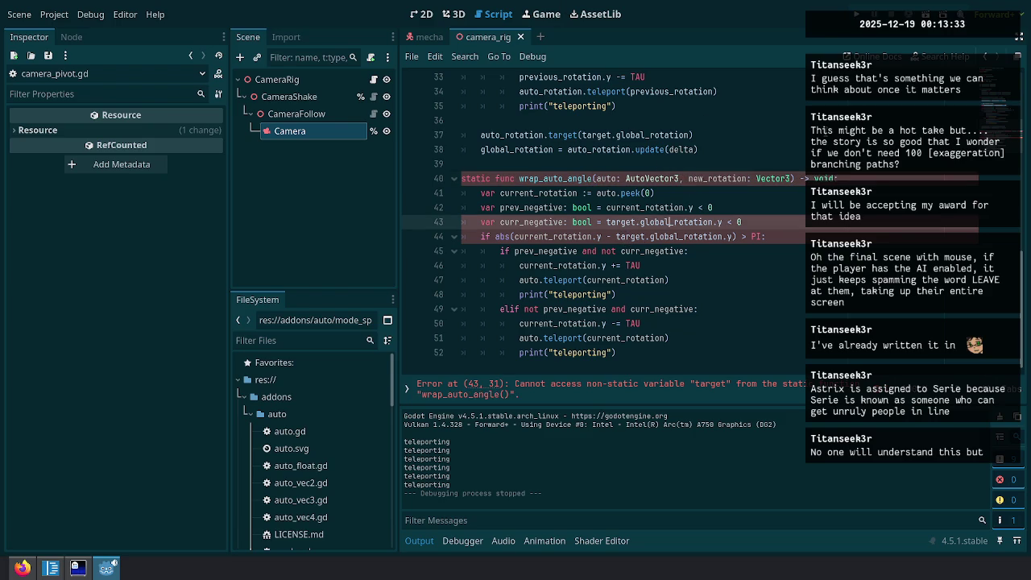
double_click(669, 222)
left_click(606, 222, "shift")
key("ctrl+d")
Finish the new_rotation references and delete both print("teleporting") lines.
type("new_rotation")
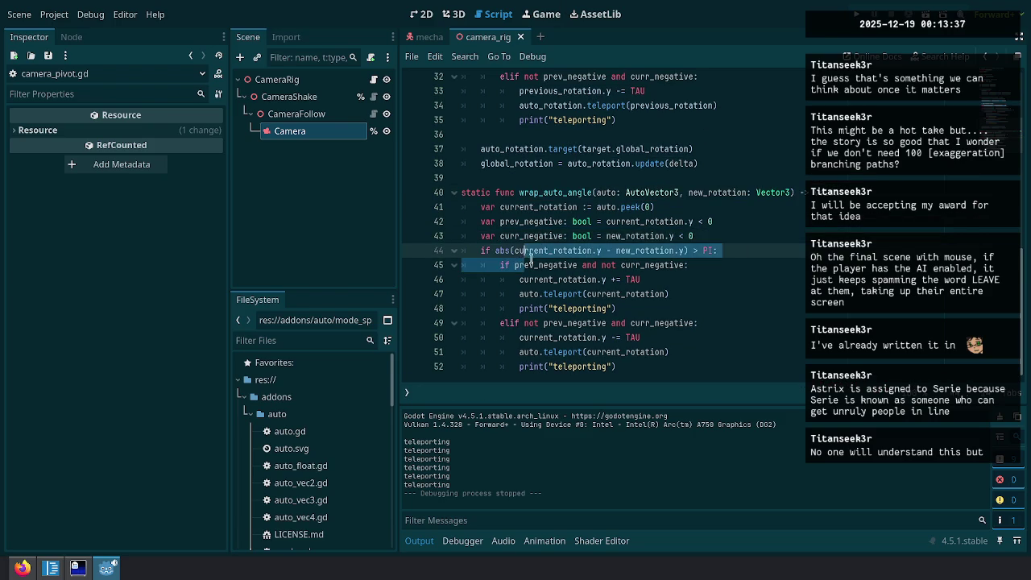
left_click(523, 265)
left_click(656, 294)
key("Down")
key("ctrl+shift+k")
key("Down")
key("Down")
key("Down")
key("ctrl+shift+k")
key("Up")
key("Up")
key("Up")
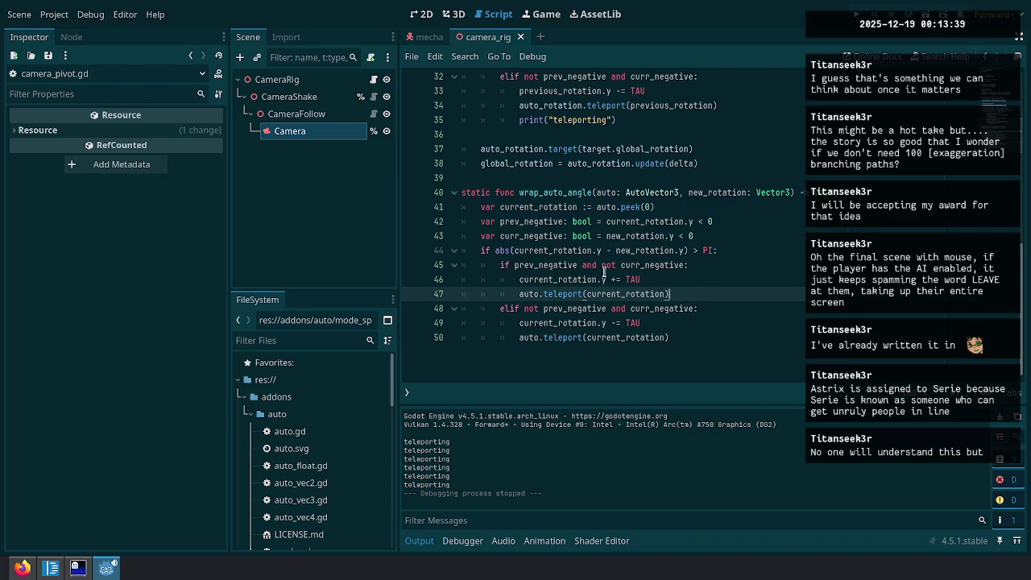
Replace the inline wrapping code under the Wrap rotation values comment with a pasted wrap_auto_angle.
double_click(545, 195)
key("ctrl+c")
scroll(636, 269, "up", 2)
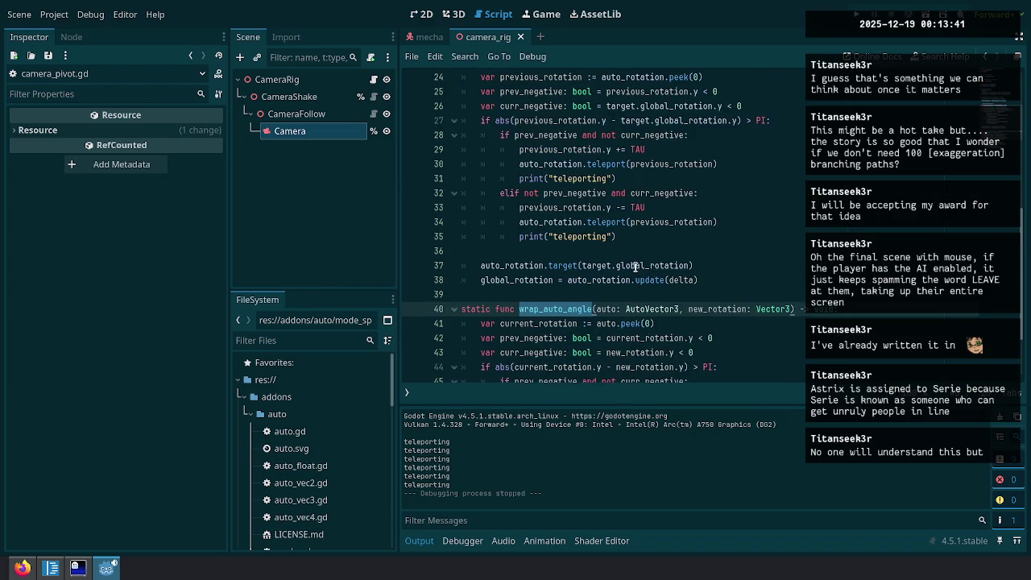
scroll(636, 268, "up", 3)
left_click(609, 110)
left_click_drag(481, 120, 619, 281)
key("BackSpace")
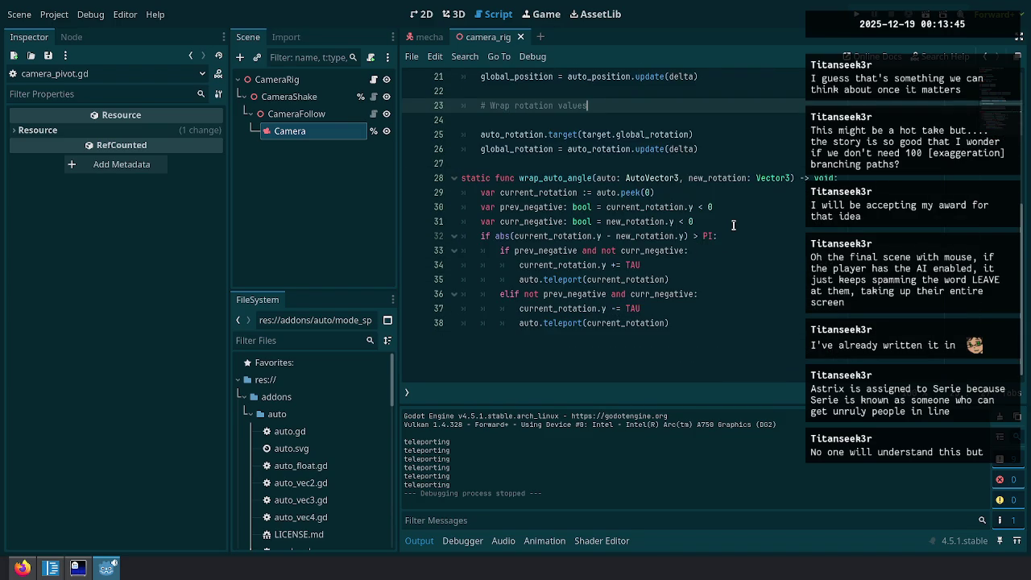
key("ctrl+v")
Complete the call as wrap_auto_angle(auto_rotation, target.global_rotation) and remove the leftover blank line.
type("(")
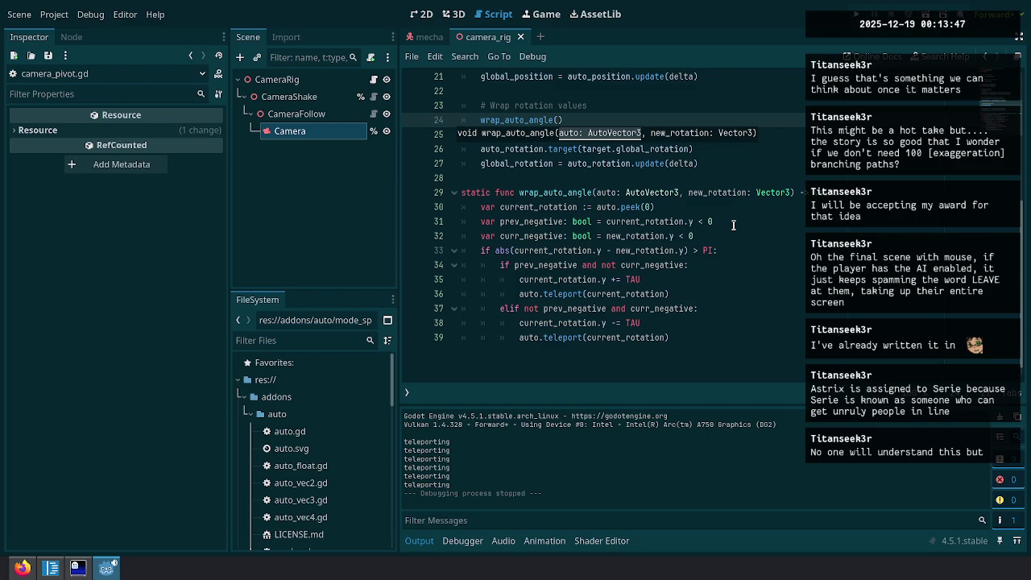
type("auto_roat")
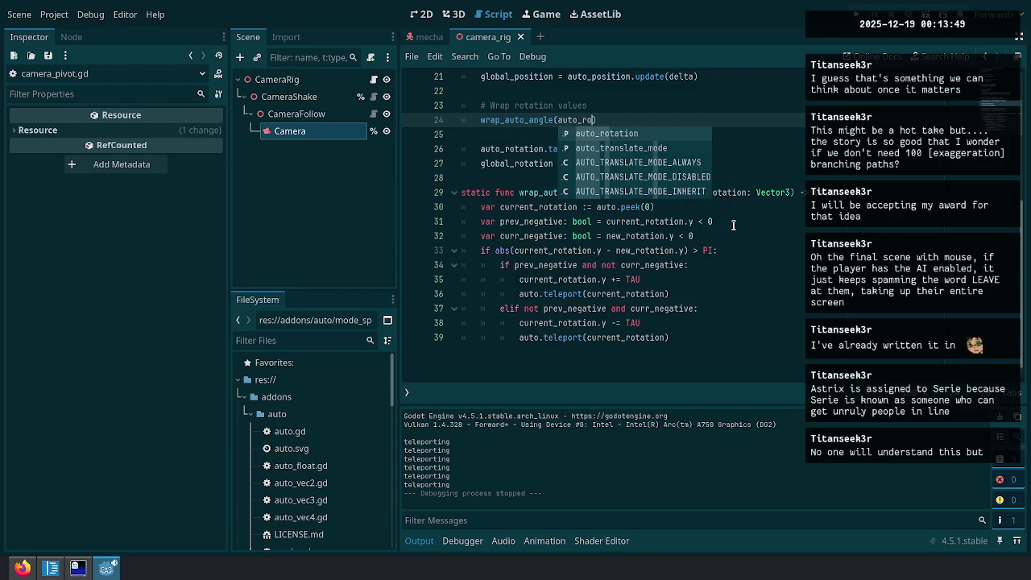
key("BackSpace")
key("BackSpace")
type(", target.")
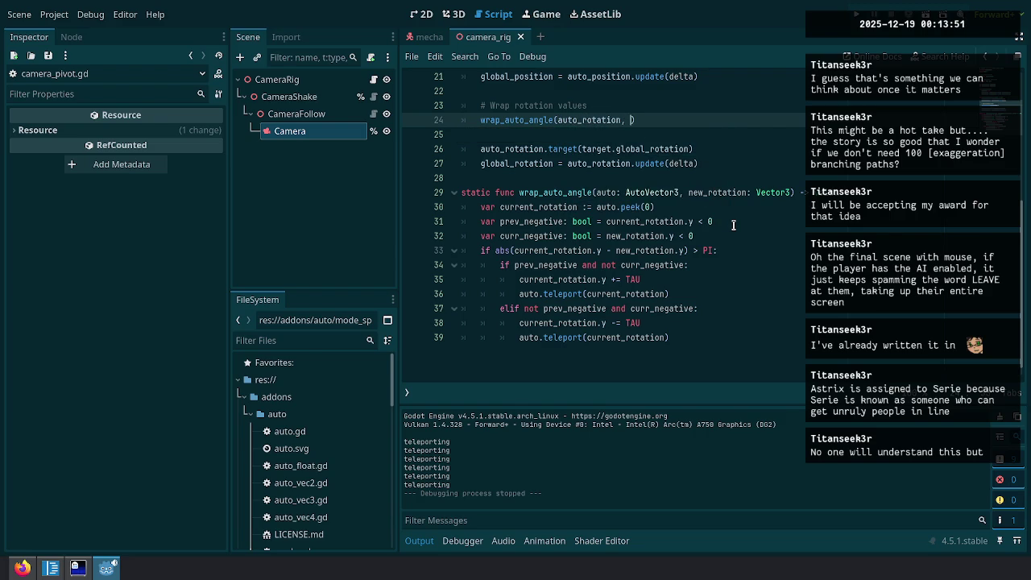
type("global")
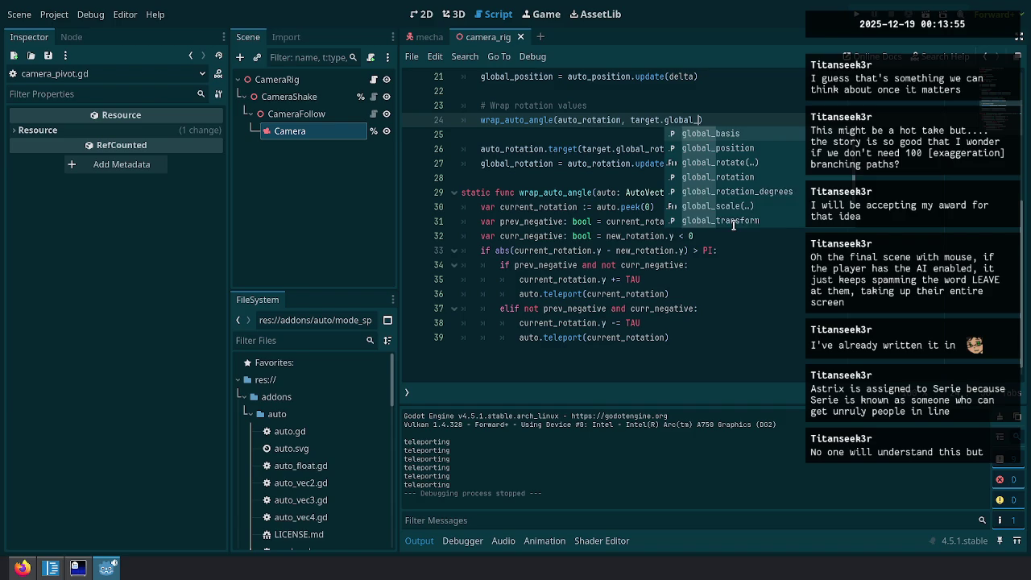
type("_rot")
key("Down")
key("Return")
key("Down")
key("BackSpace")
Review the new call and run the game to test the camera.
scroll(628, 222, "up", 3)
left_click_drag(522, 265, 613, 266)
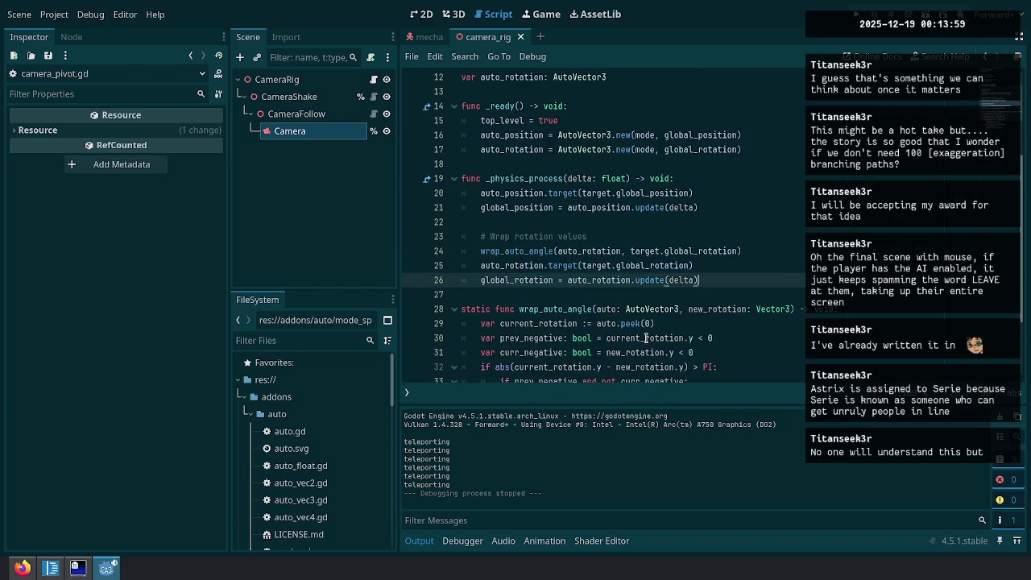
scroll(632, 274, "down", 2)
left_click(771, 257)
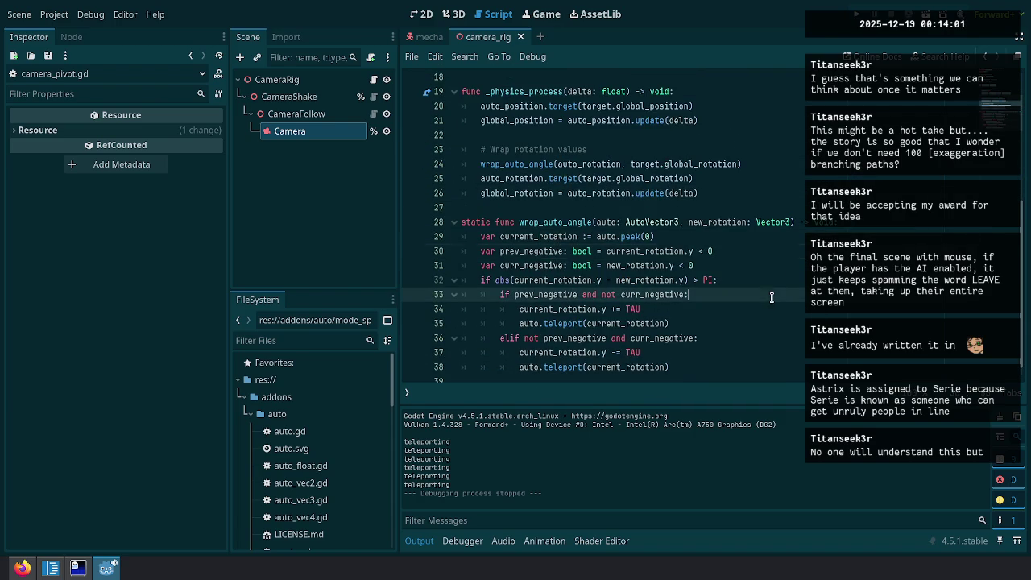
left_click(857, 14)
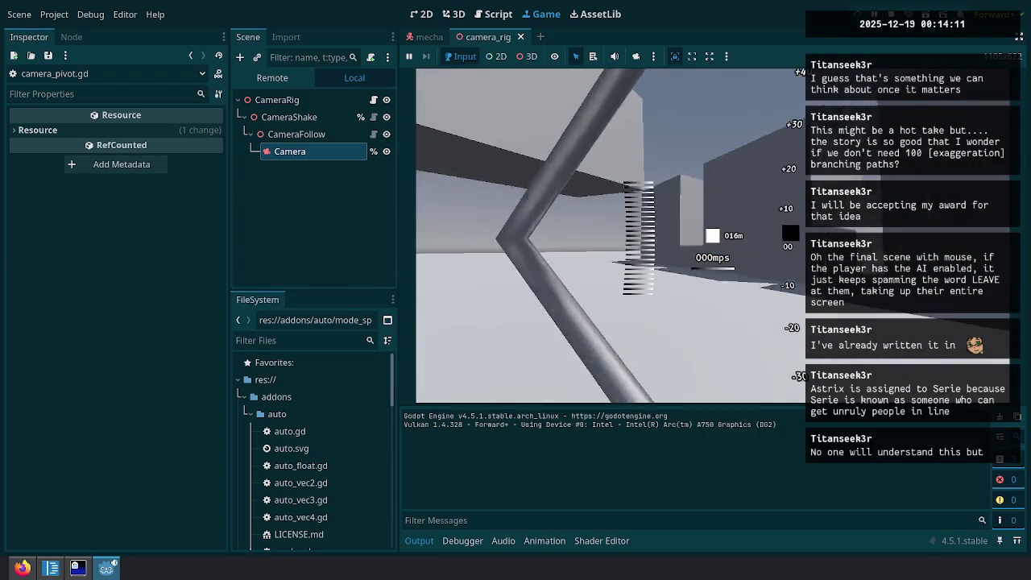
Pause the running game with Esc and return to the camera_rig script.
key("Escape")
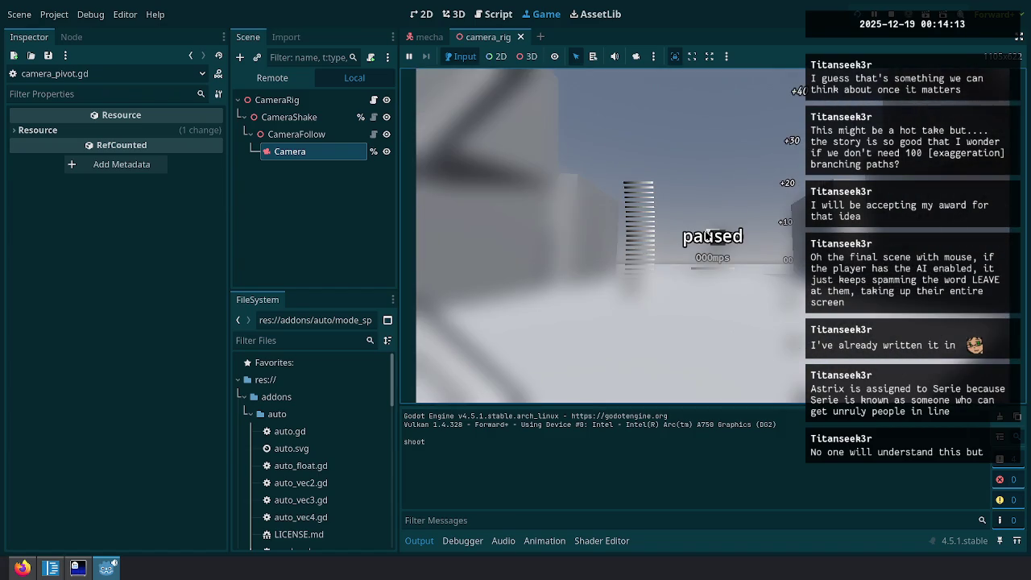
left_click(492, 14)
left_click(673, 323)
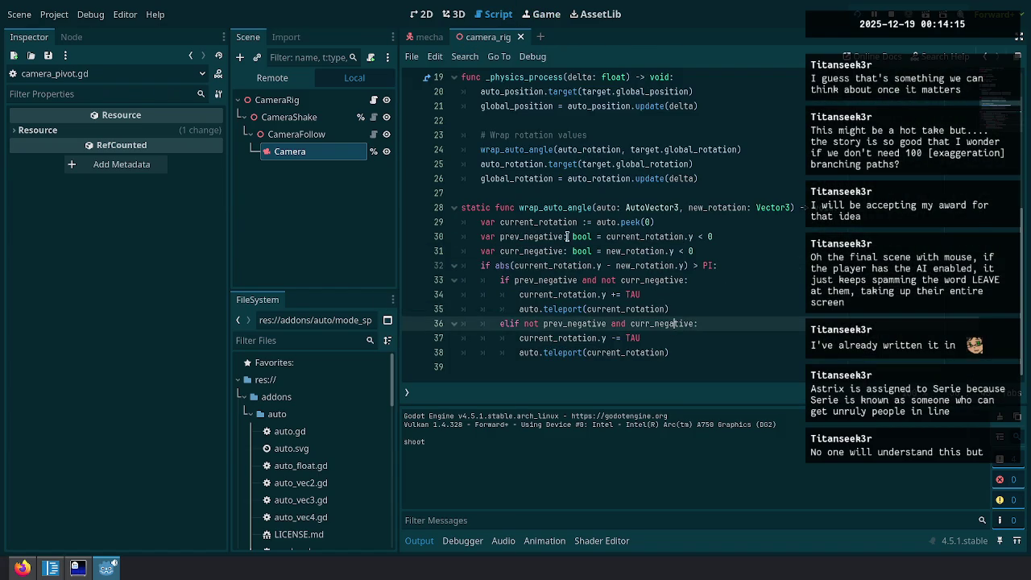
Inspect the prev_negative declaration and locate the PI-difference check line.
left_click(581, 222)
key("Down")
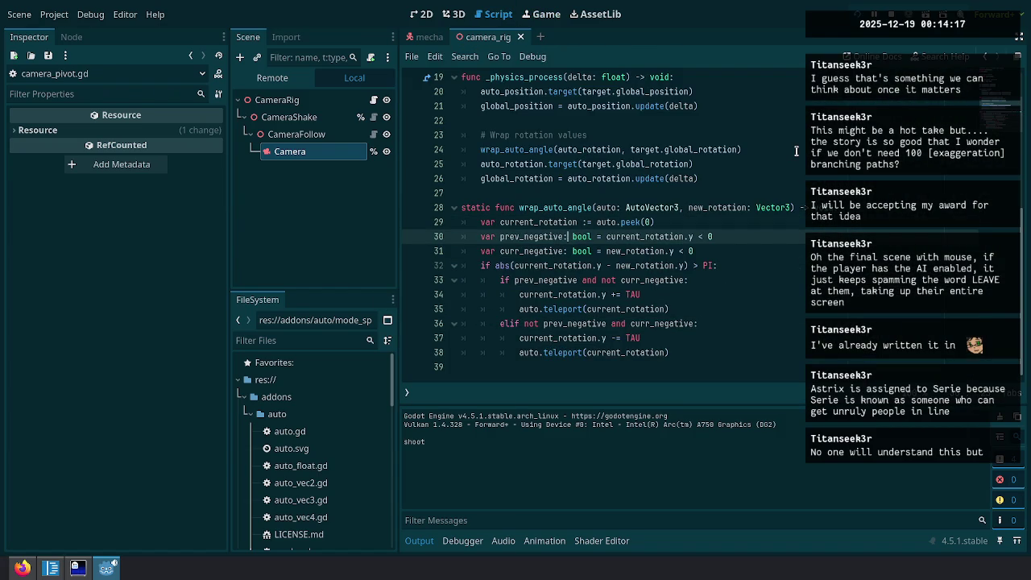
key("ctrl+shift+Left")
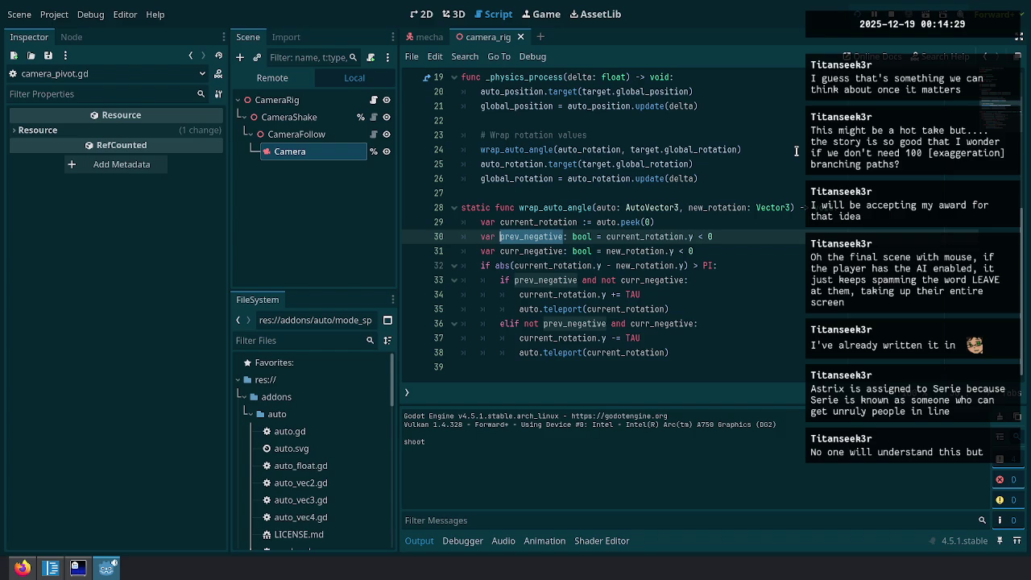
key("Down")
key("Down")
key("Down")
key("Up")
key("Up")
key("End")
Move the 'if abs(...) > PI:' check above the two var lines and indent them under it.
key("shift+Up")
key("alt+Down")
key("shift+Up")
key("Tab")
key("End")
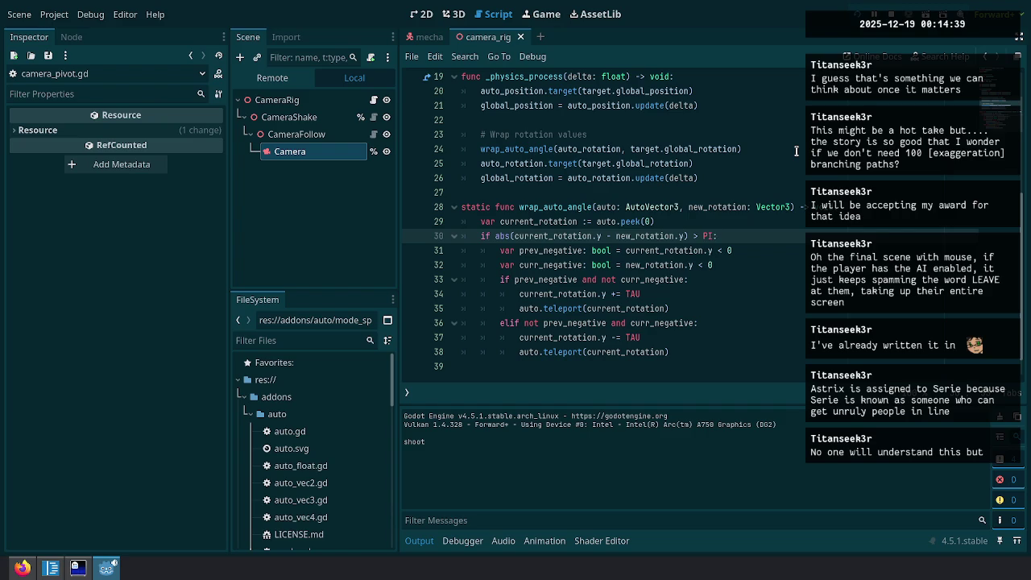
type(":")
key("Down")
key("Down")
key("Down")
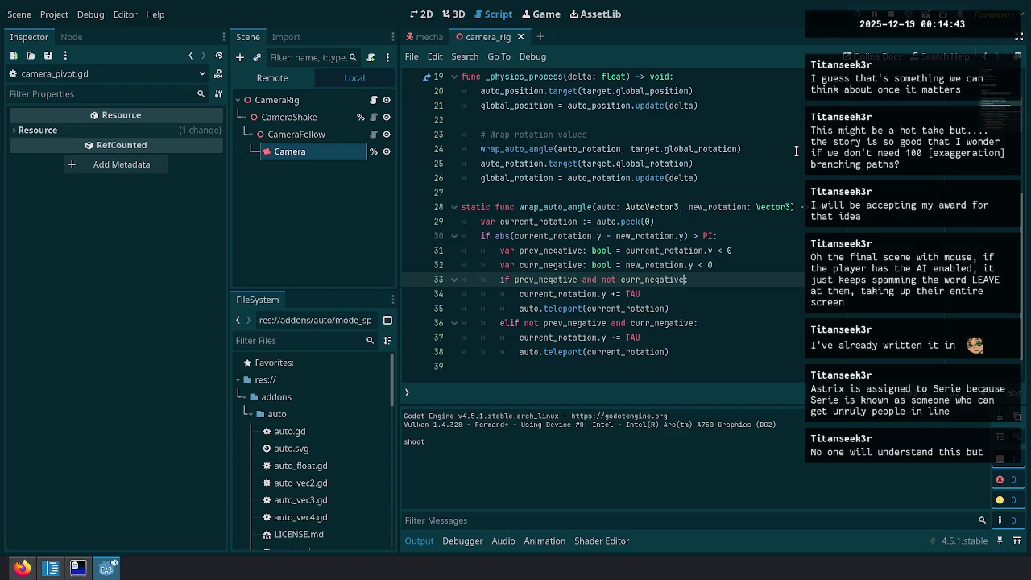
key("Up")
key("Up")
key("Up")
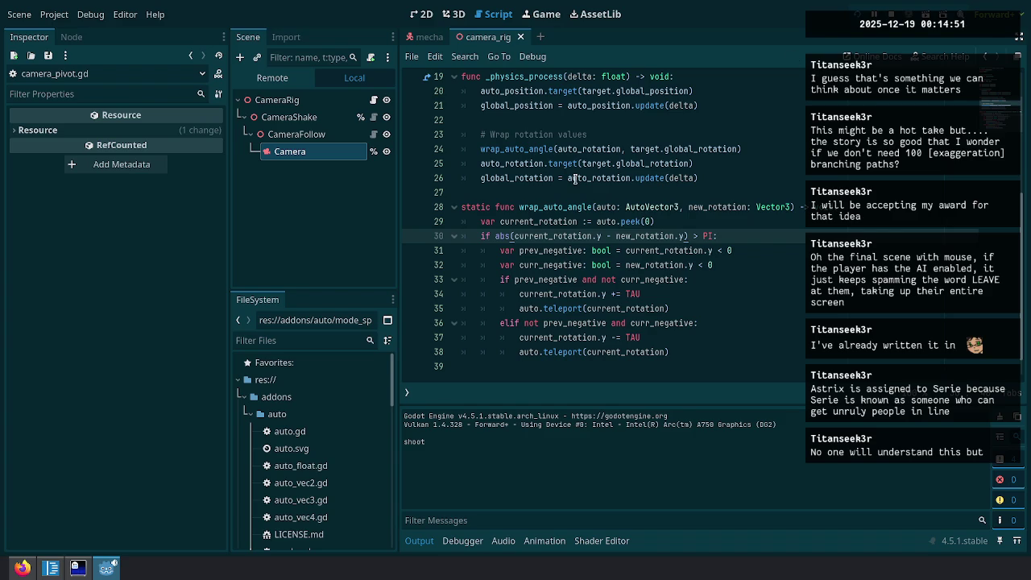
key("Down")
Try a sign/signf call on line 31 and check the sign function's documentation.
type("sign")
key("Down")
key("Down")
key("Return")
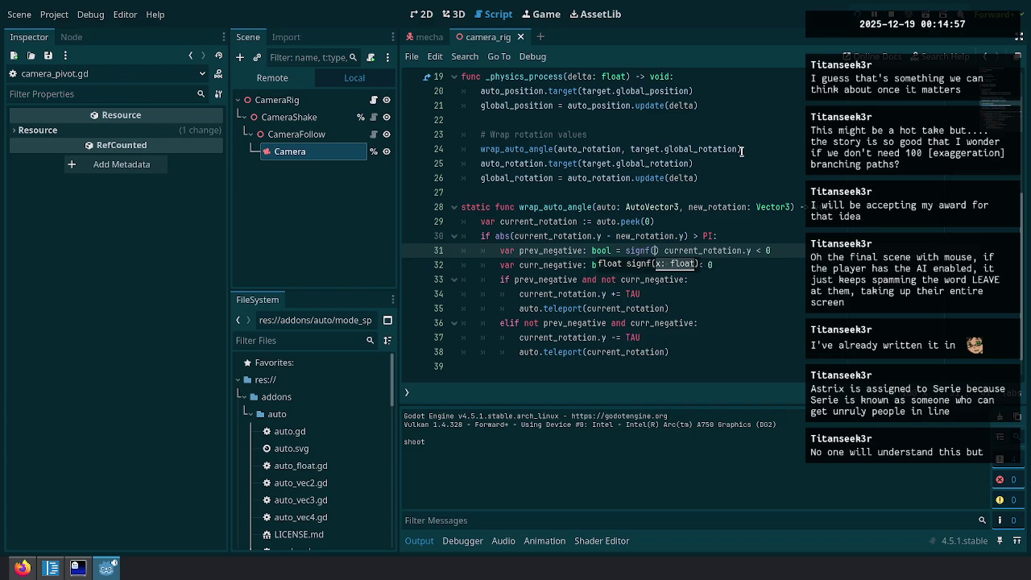
key("BackSpace")
key("BackSpace")
key("BackSpace")
type("n")
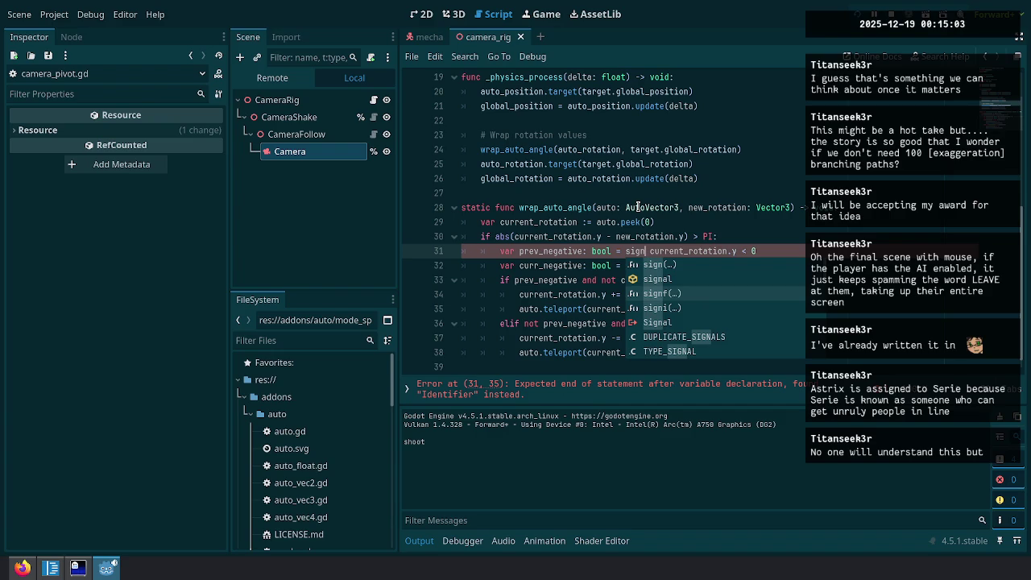
key("Escape")
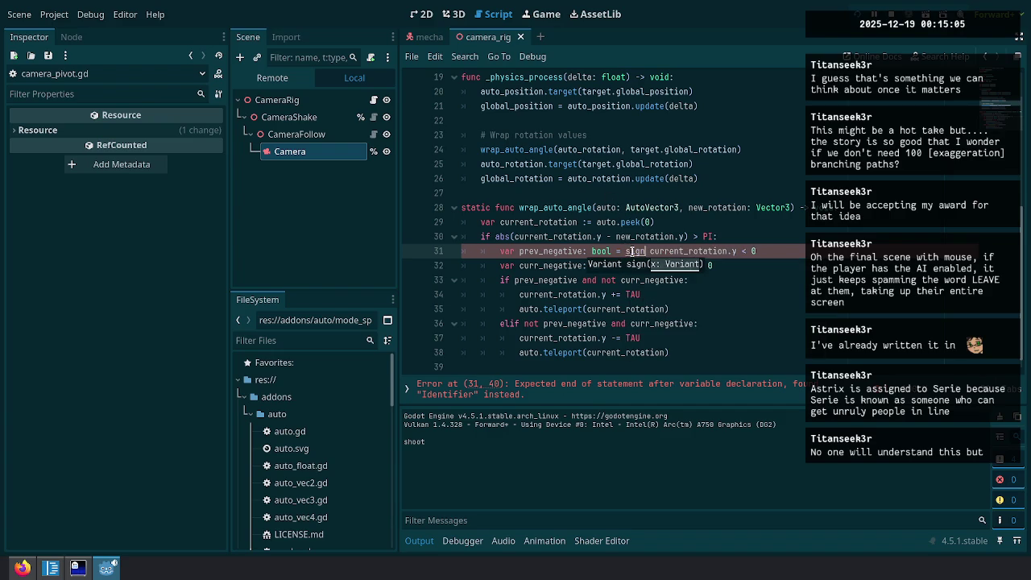
left_click(631, 251, "ctrl")
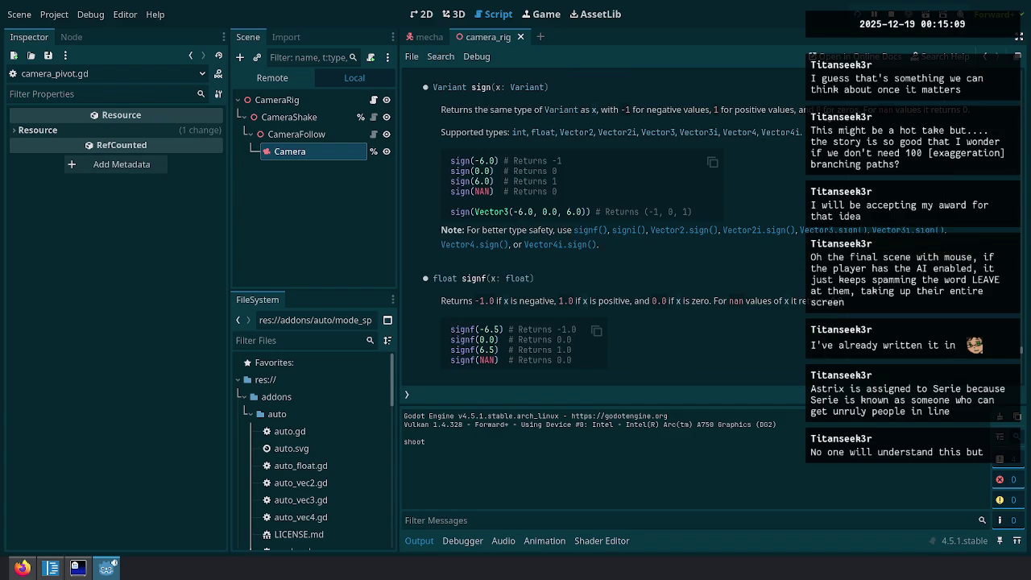
left_click(984, 60)
Remove the stray 'si' text so prev_negative reads current_rotation.y < 0.
left_click(633, 251)
key("Delete")
key("Delete")
key("BackSpace")
key("BackSpace")
key("Delete")
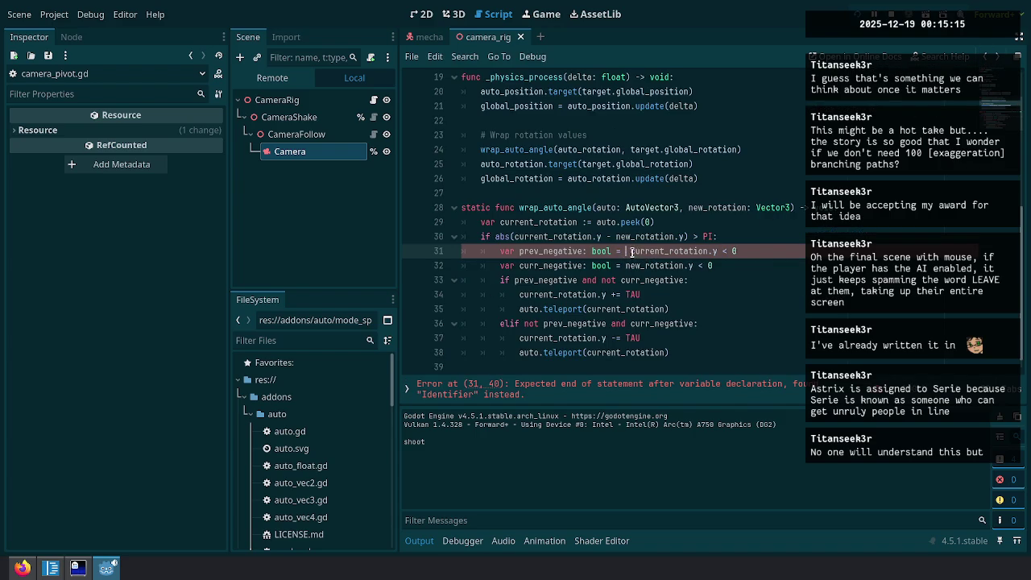
left_click(741, 266)
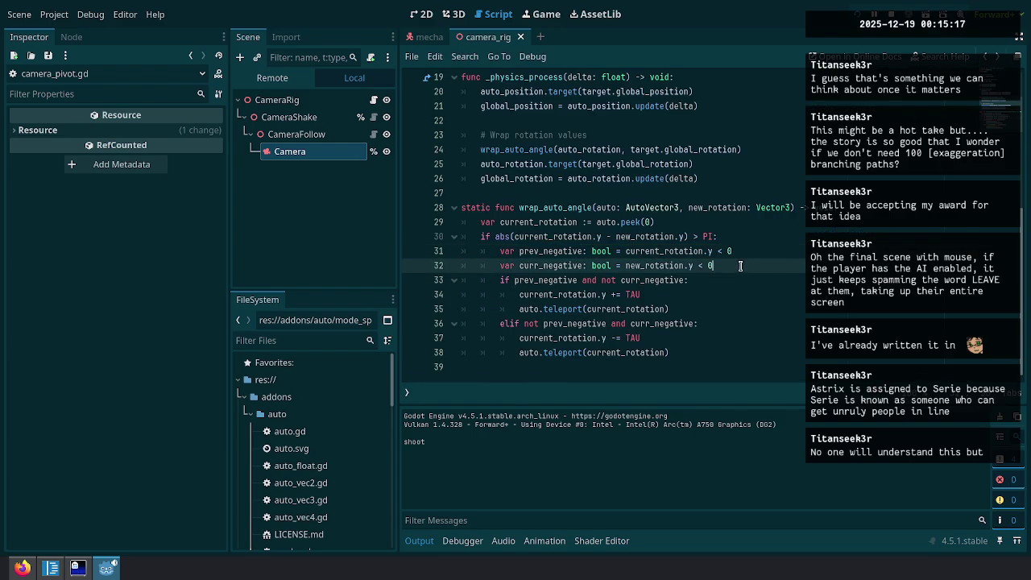
Select lines 27–38 holding the static wrap_auto_angle function and cut it out.
left_click(532, 251)
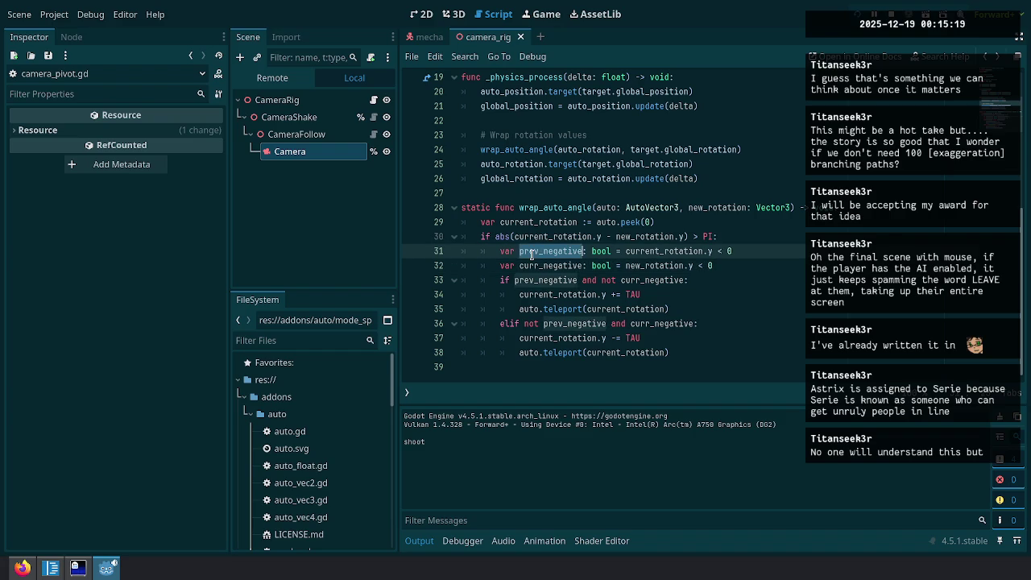
left_click(574, 280)
left_click(735, 265)
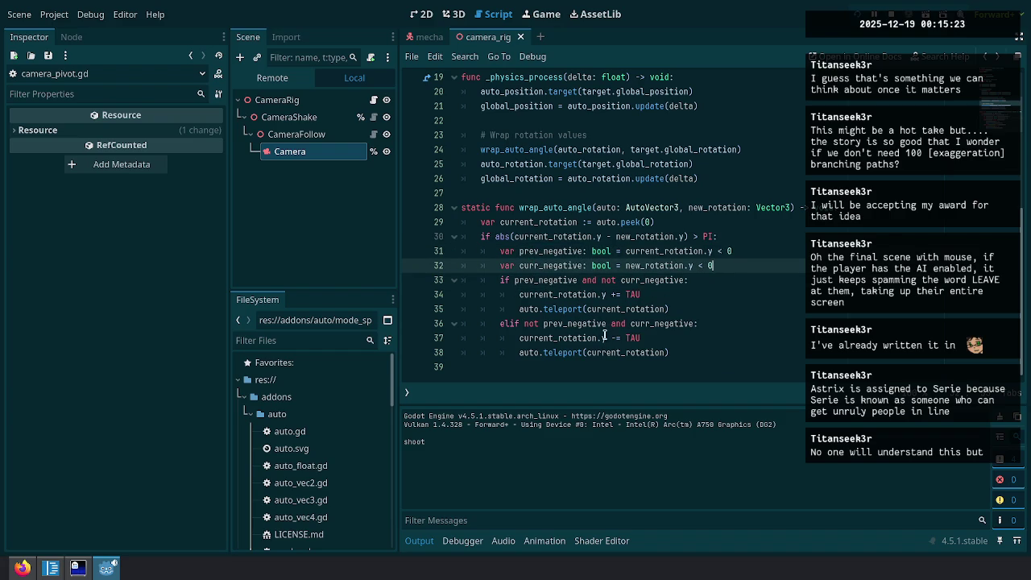
left_click(706, 309)
left_click(701, 338)
left_click(698, 352)
left_click(709, 309)
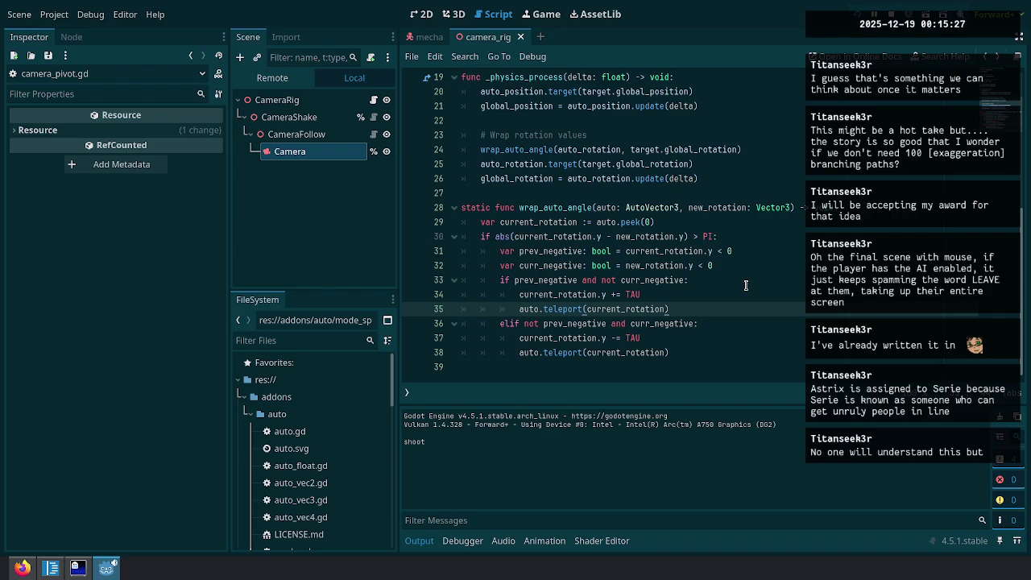
scroll(617, 242, "up", 1)
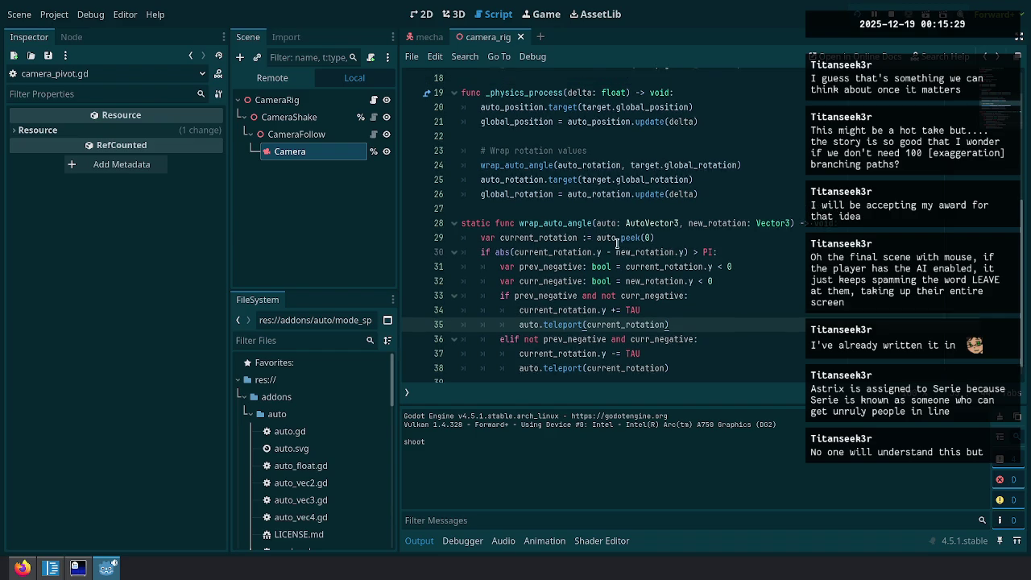
double_click(554, 251)
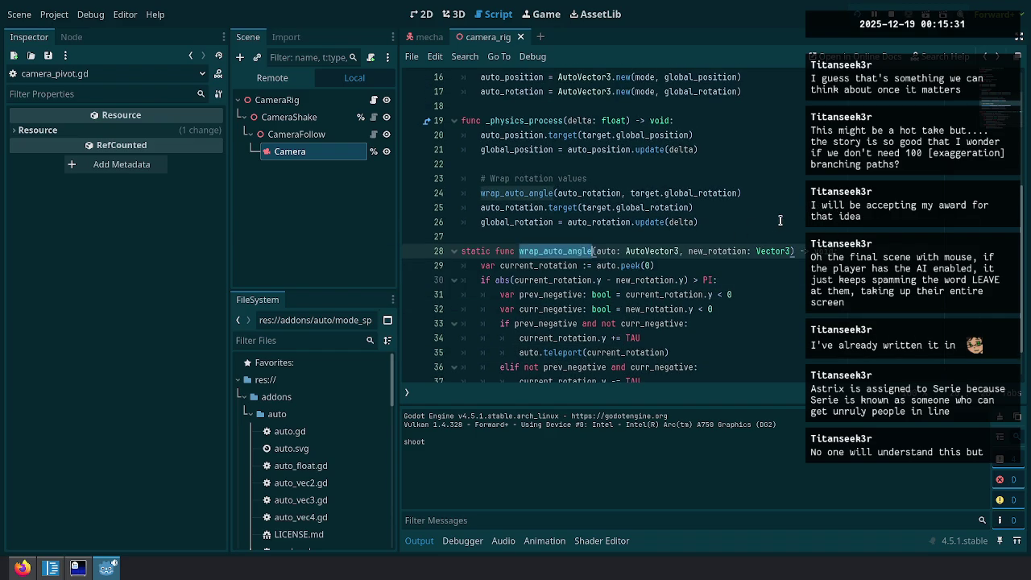
left_click(687, 239)
scroll(712, 248, "down", 1)
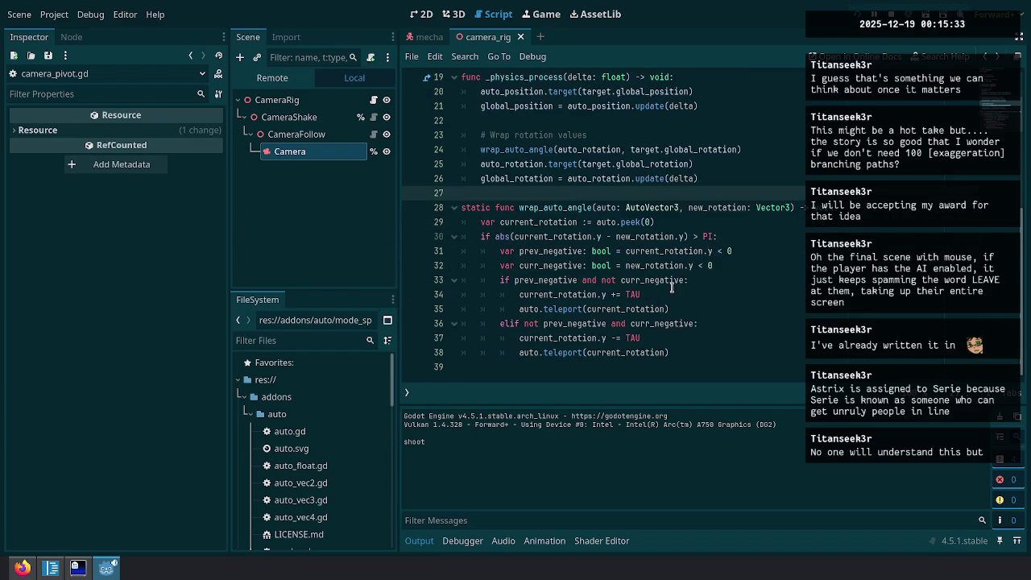
left_click(560, 367, "shift")
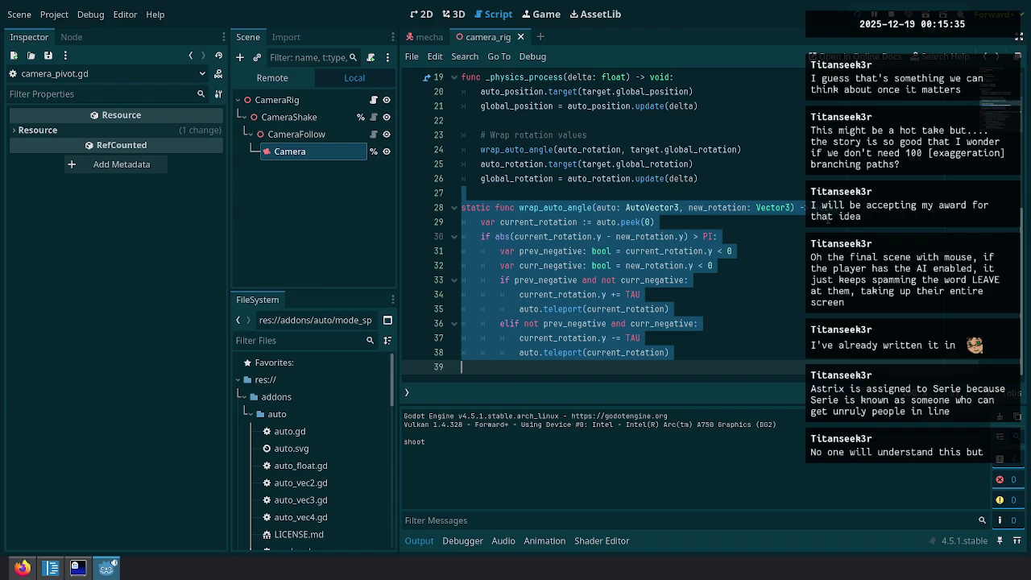
key("Delete")
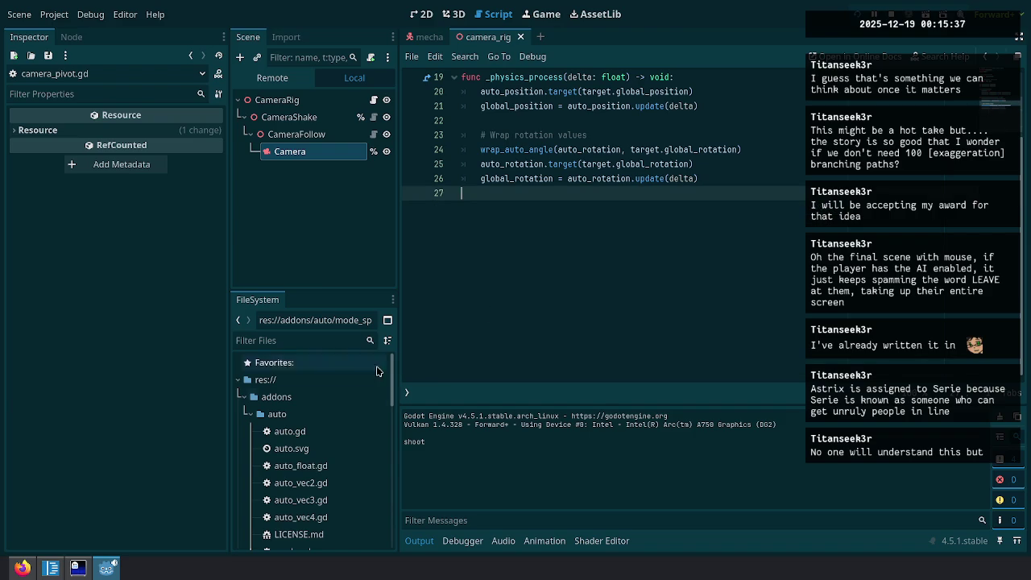
Open auto_vec3.gd and paste the wrap_auto_angle function after peek().
double_click(328, 501)
scroll(668, 295, "down", 6)
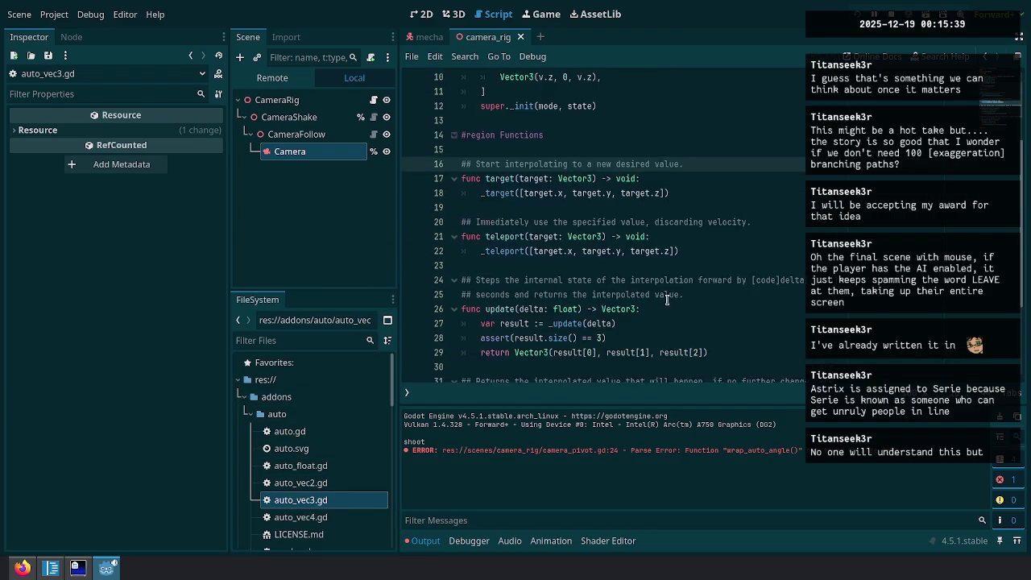
left_click(515, 334)
key("ctrl+v")
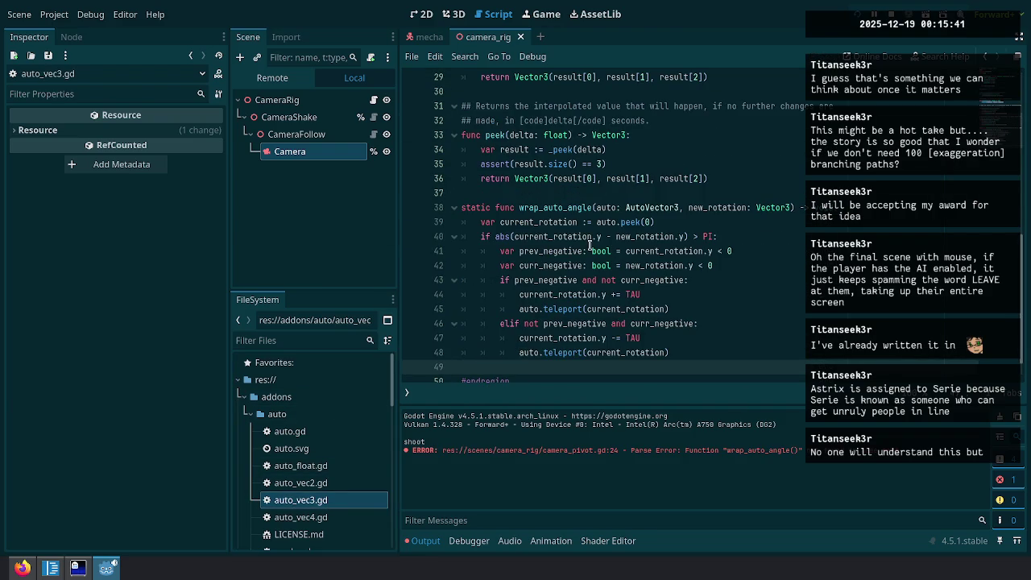
Delete the static keyword and begin a '##' doc comment above the function.
key("Down")
key("ctrl+shift+Right")
key("Delete")
key("Delete")
key("Up")
type("## ")
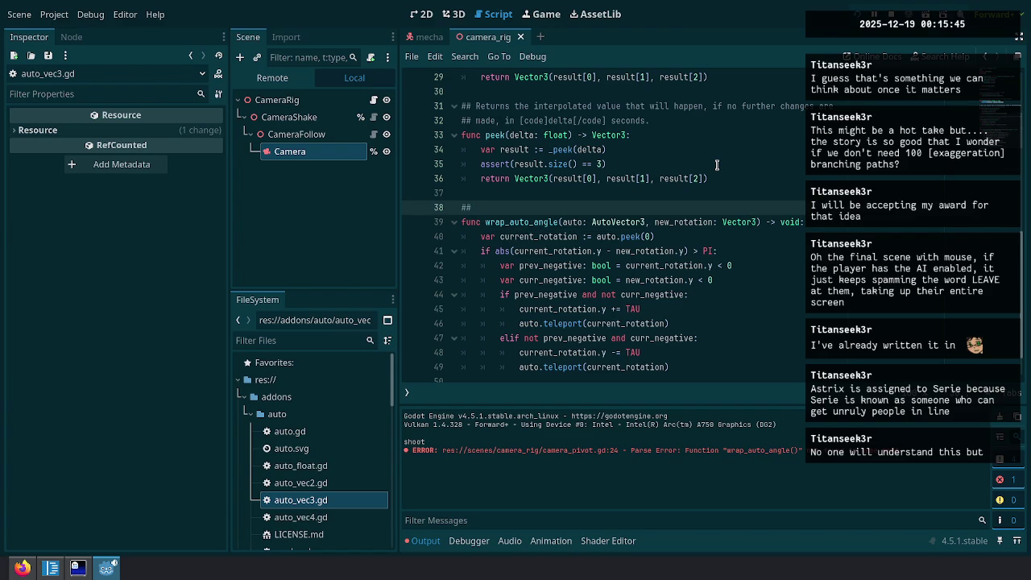
type("If you are usin")
type("g this for an an")
type("gle, you can use this function ")
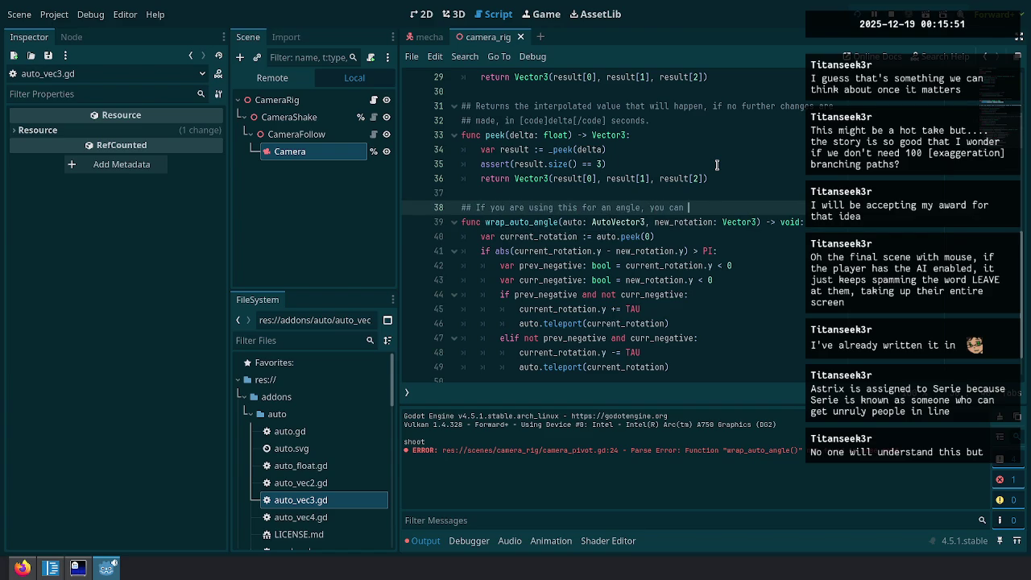
type("to wra")
Discard the draft two-line doc comment and start a fresh one.
key("Return")
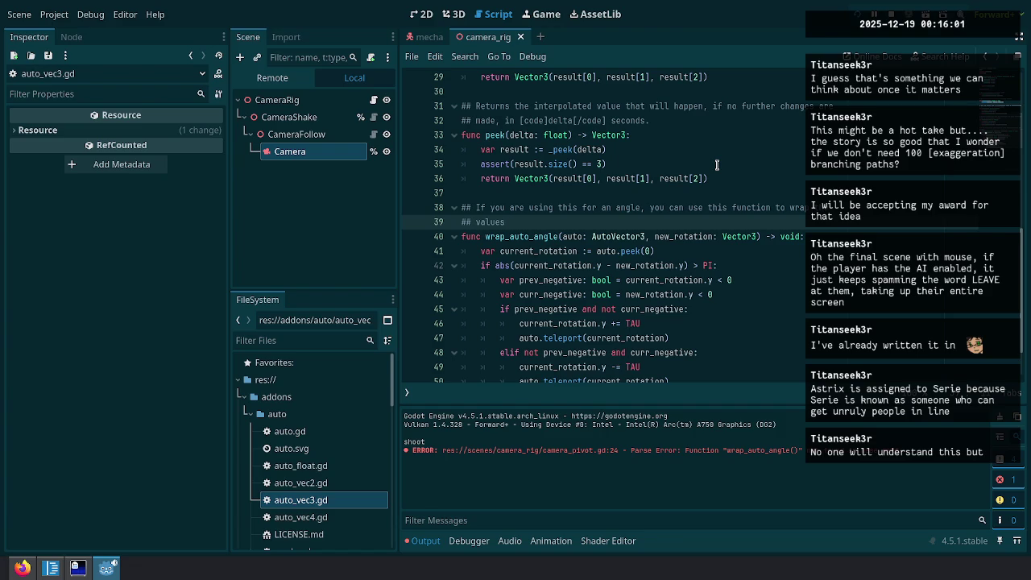
type("so that there ")
type("is no")
type(" d")
key("Up")
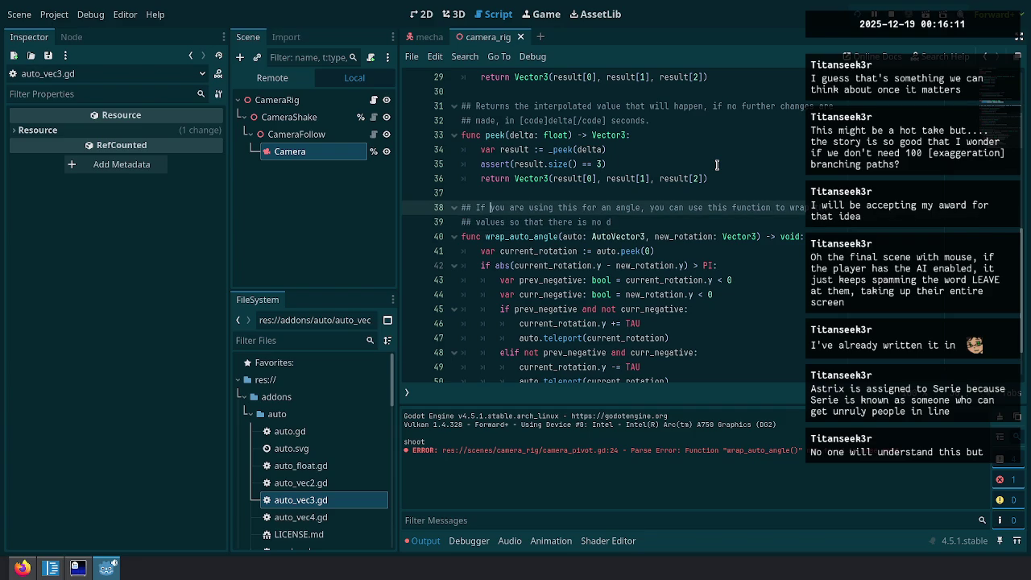
key("ctrl+Left")
key("shift+Down")
key("shift+End")
key("BackSpace")
Write doc lines about wrapping the auto before the new target rotation and fixing -PI/PI jumps.
type("Wraps thea ")
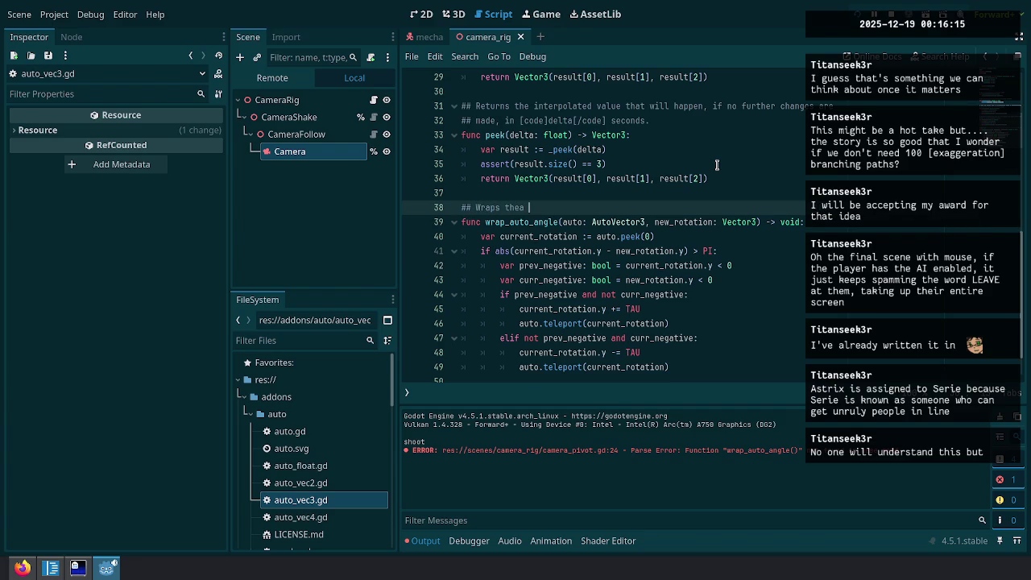
type("value of the")
type("Vector")
key("ctrl+BackSpace")
type("auto before a")
type("new ")
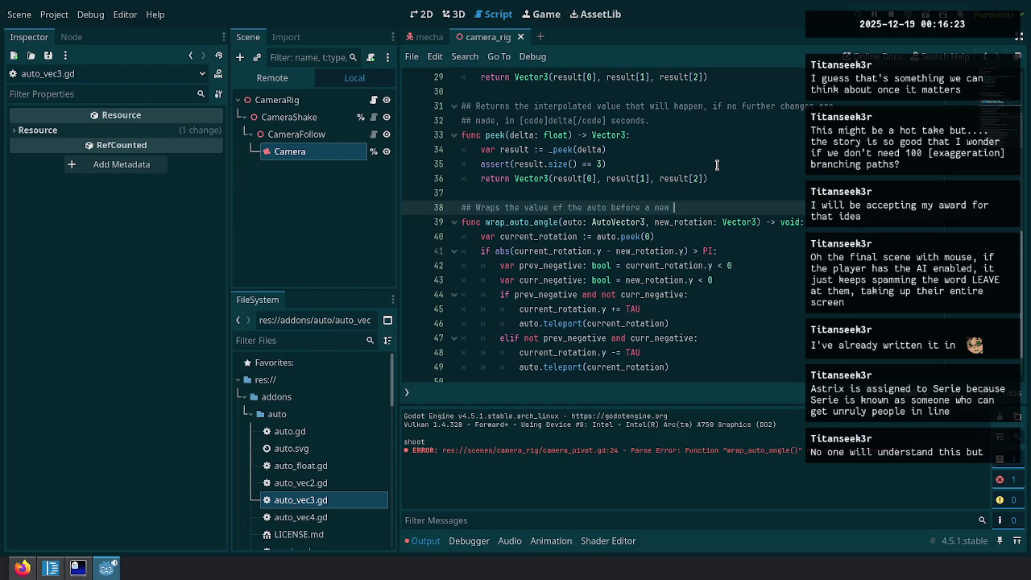
type("rotation is given as")
type(" a targe")
key("Return")
type("## Fixe")
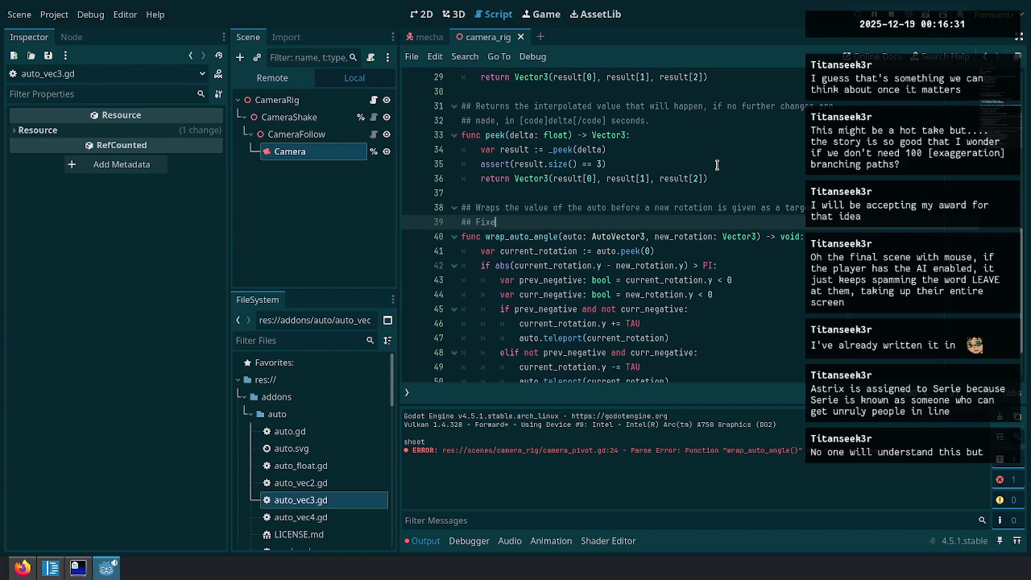
type("s the problem ")
type("of when the rotat")
type("ion jumps from ")
type("-PI to PI ")
type("or vic")
type("s")
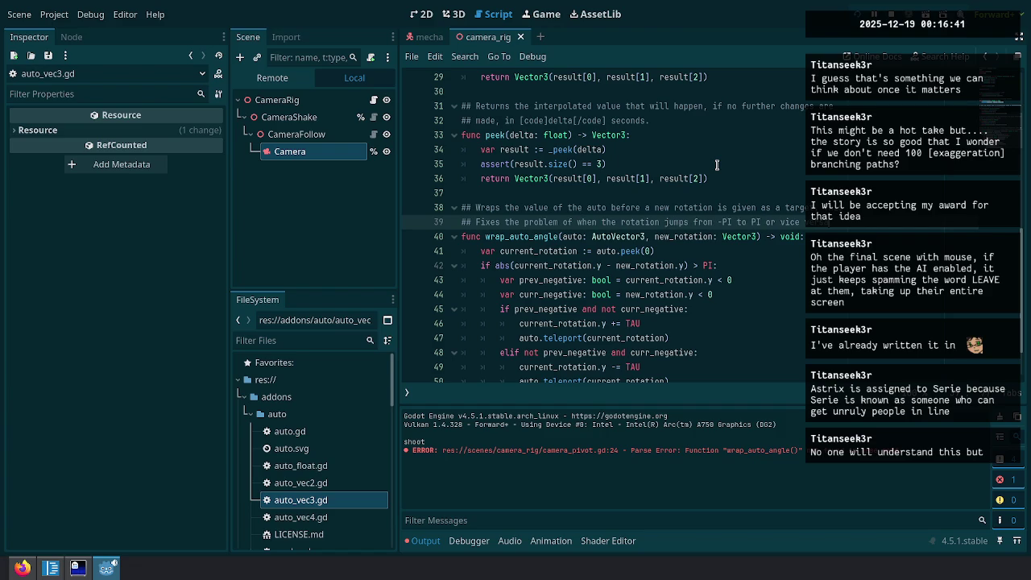
Add a third comment line about how Godot transforms work and lowercase 'fixes'.
key("Return")
type("## du")
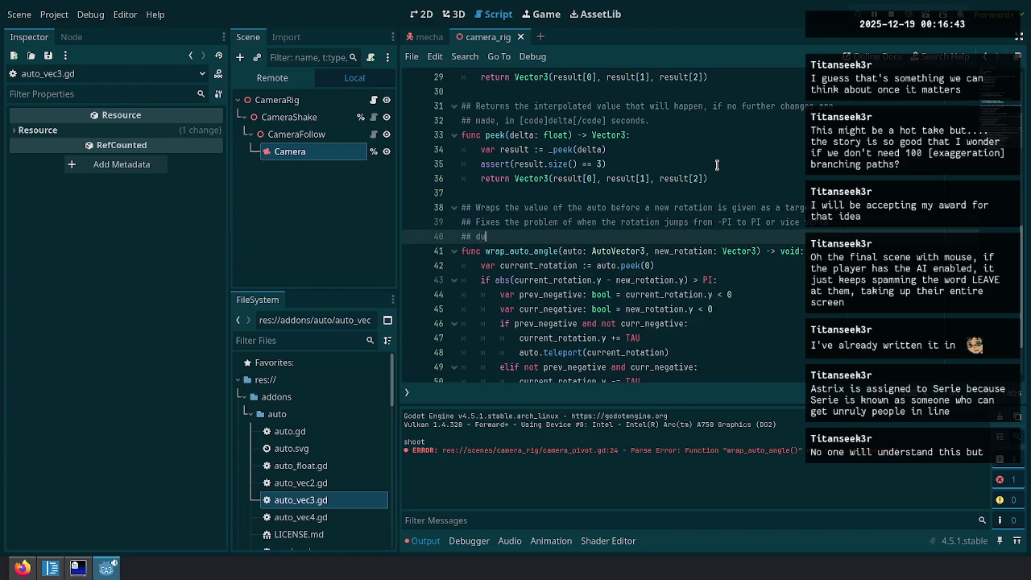
type("e to how angles work")
type(" in G")
type("odot.")
key("ctrl+BackSpace")
type("trans")
key("BackSpace")
type("forms")
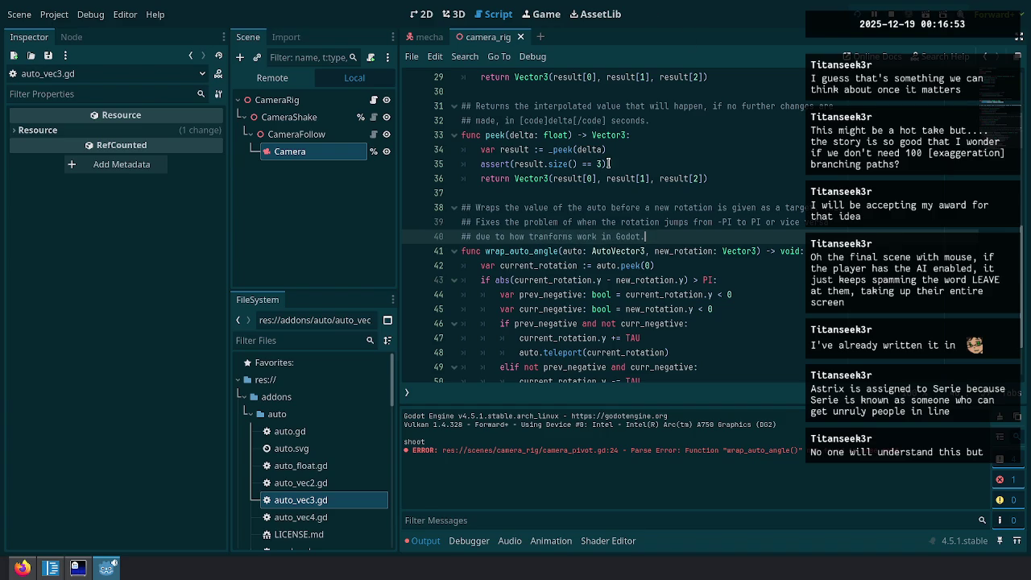
double_click(484, 222)
type("fixes")
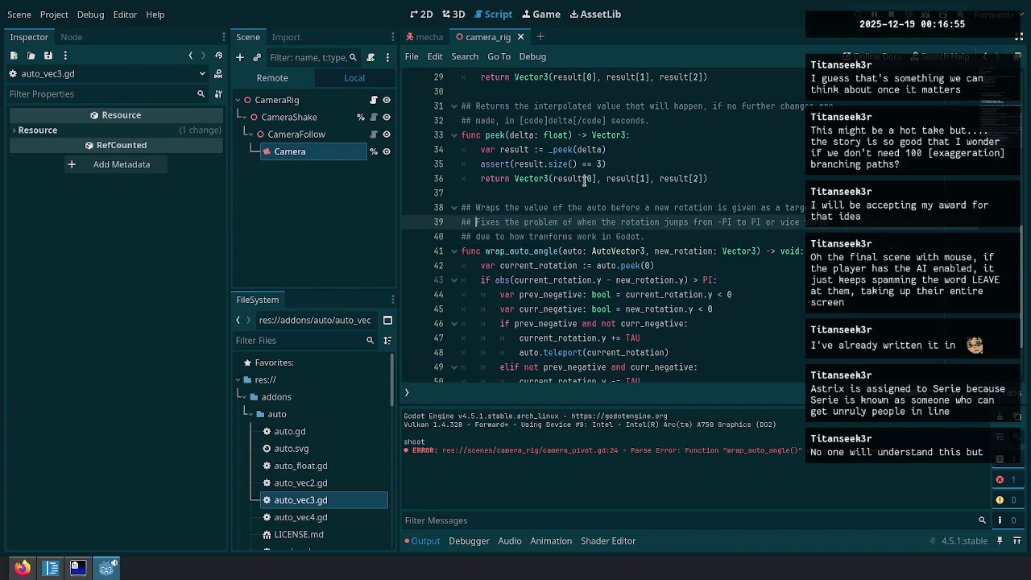
key("Right")
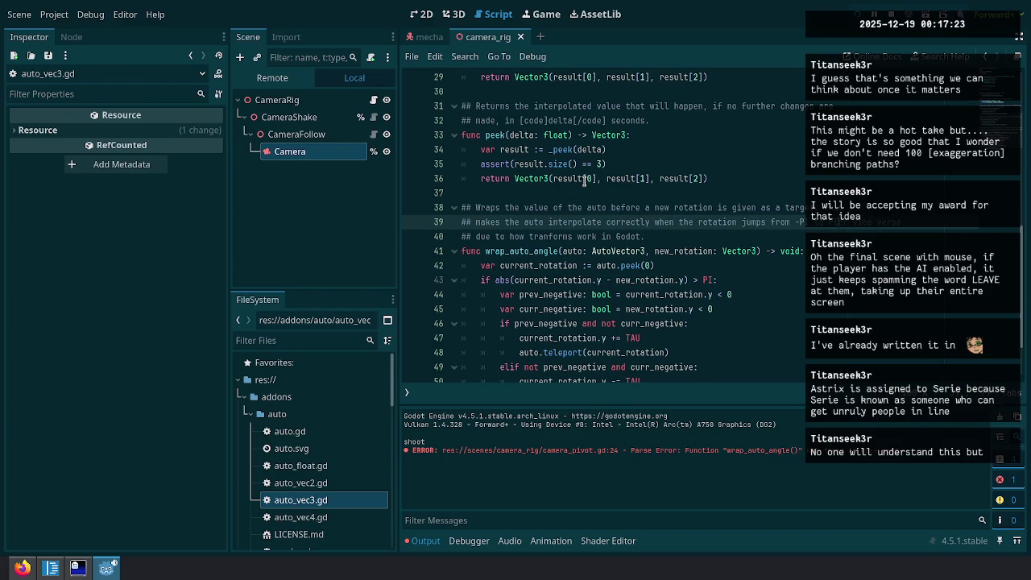
Try moving 'or vice versa' to its own line, undo it, and select the wrap_auto_angle name.
key("Return")
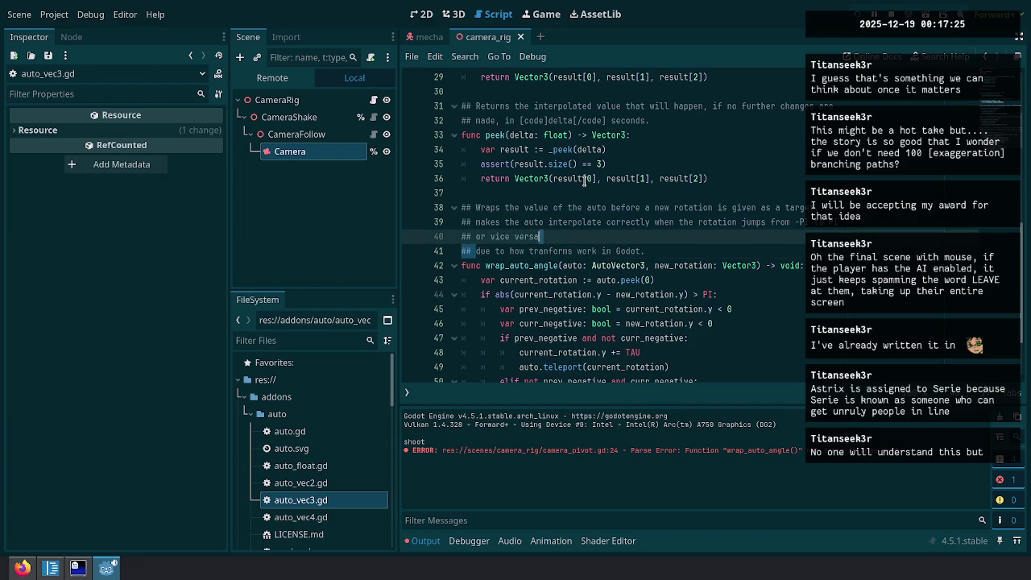
key("ctrl+z")
key("Up")
key("Up")
key("Up")
key("Down")
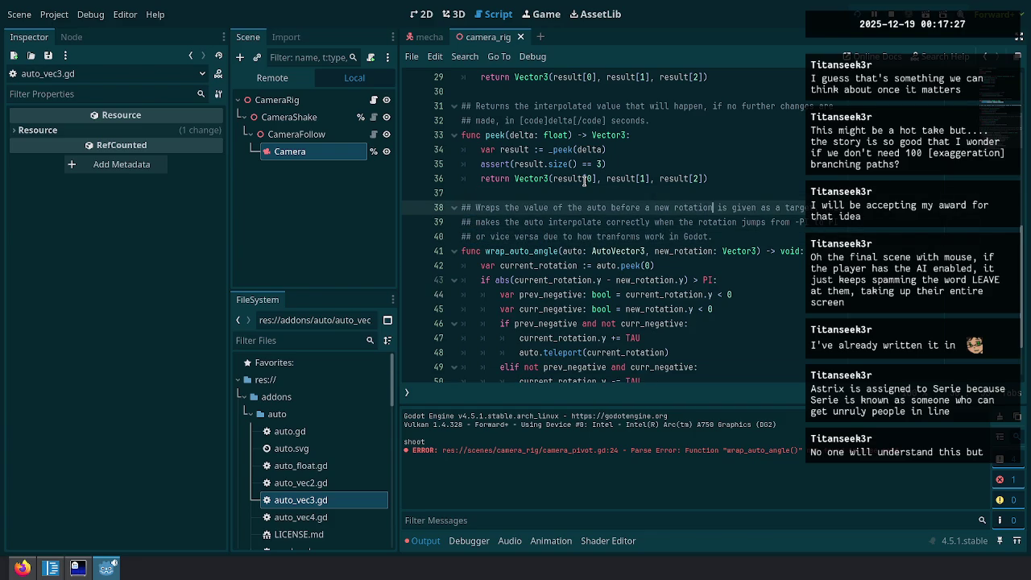
key("Down")
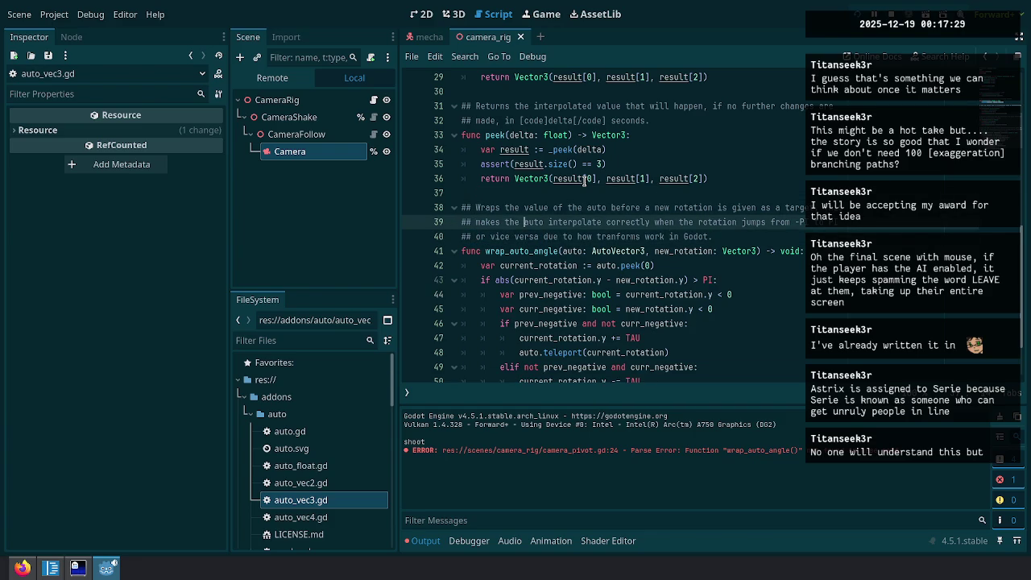
key("Up")
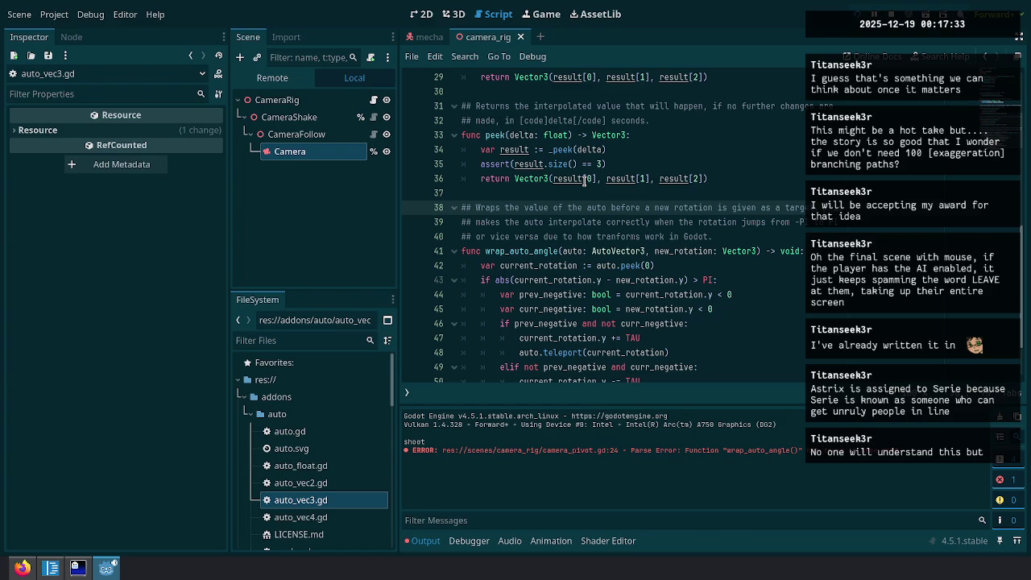
key("Down")
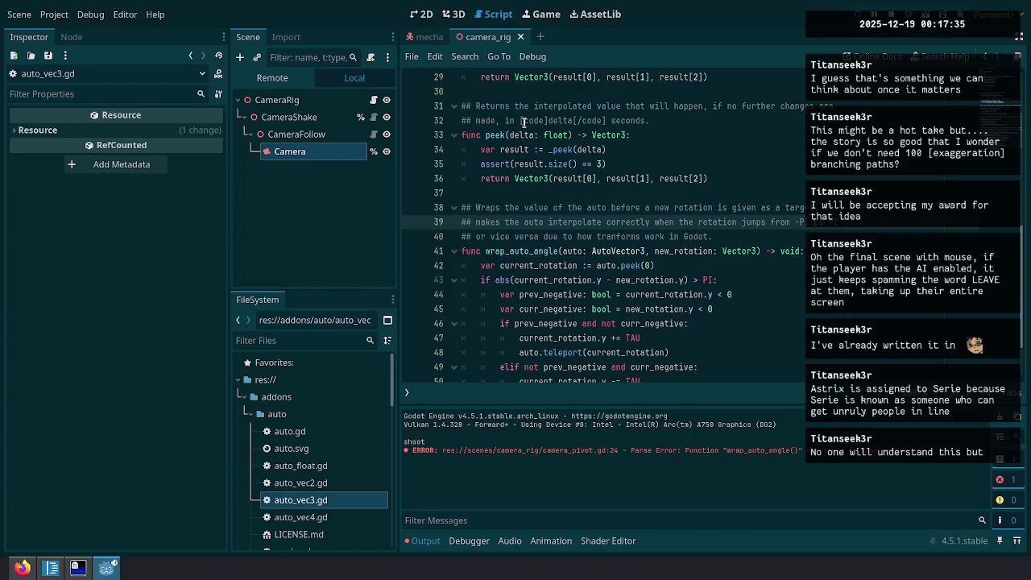
double_click(520, 258)
scroll(592, 201, "up", 2)
scroll(593, 201, "down", 4)
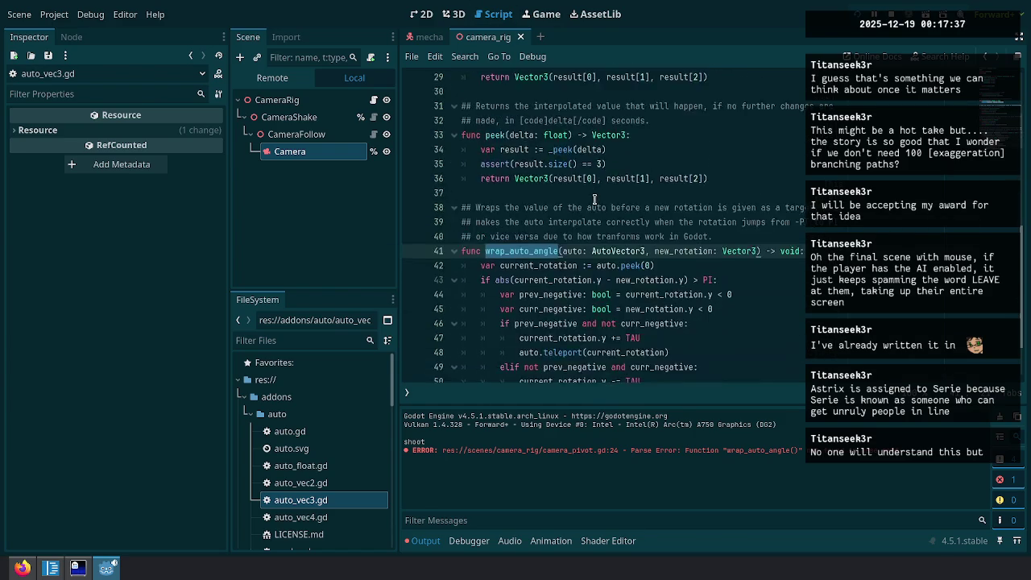
Open the Cockpit scene and browse its MechaHeadBob and cockpit scripts.
left_click(429, 37)
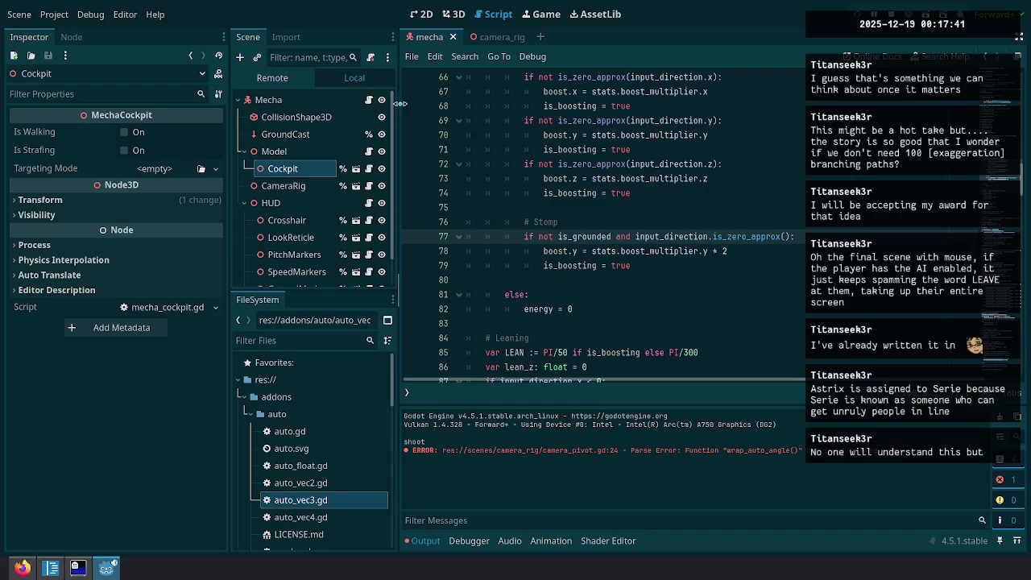
left_click(356, 168)
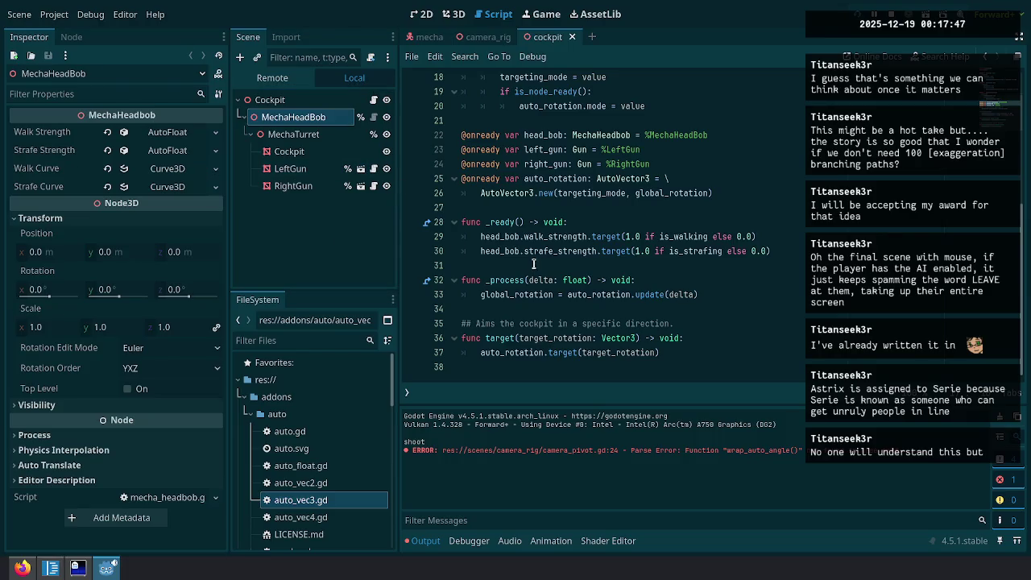
left_click(375, 118)
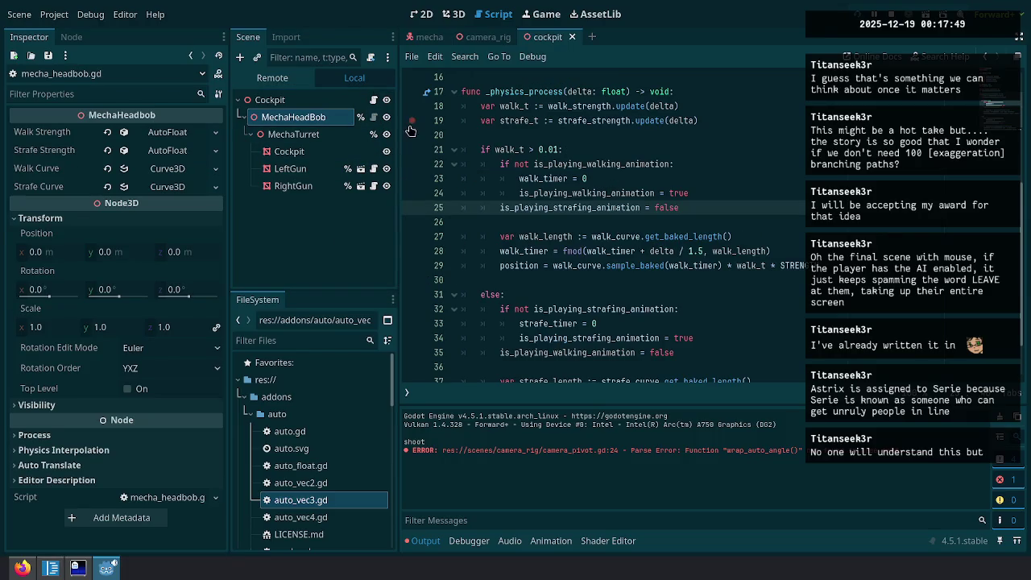
left_click(374, 100)
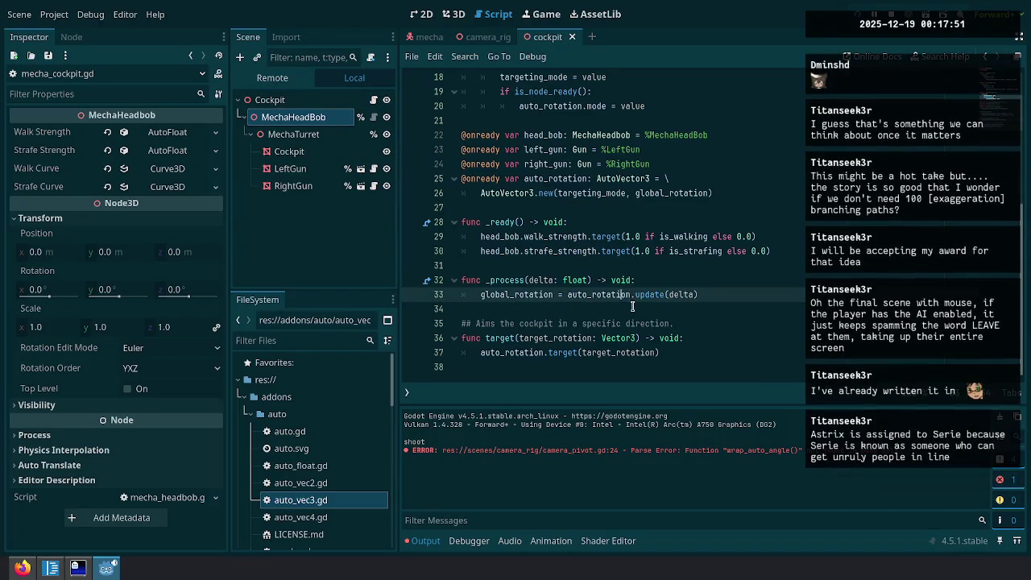
scroll(612, 295, "up", 2)
scroll(612, 295, "down", 2)
left_click(691, 178)
Search all project files for wrap_auto_angle and open the camera_pivot.gd result.
key("ctrl+shift+f")
key("Return")
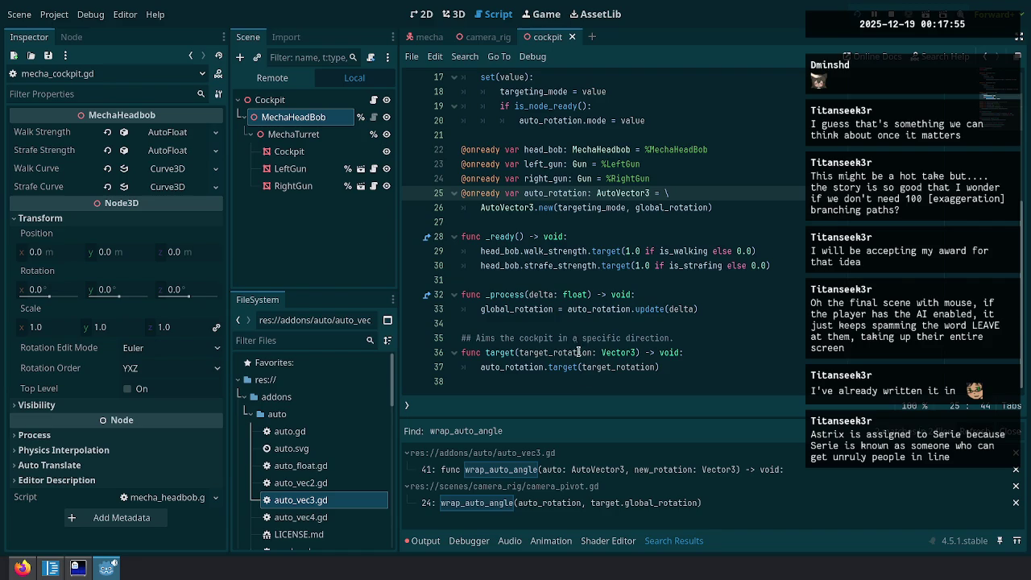
left_click(544, 504)
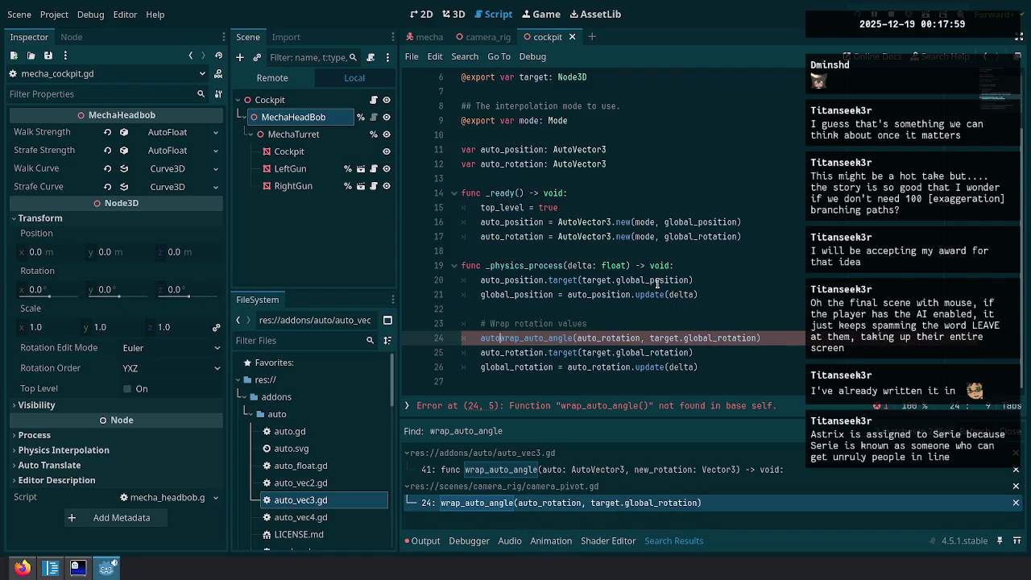
Drop the redundant auto_rotation argument from the wrap_auto_angle call on line 24.
key("ctrl+Right")
key("ctrl+Right")
key("ctrl+Right")
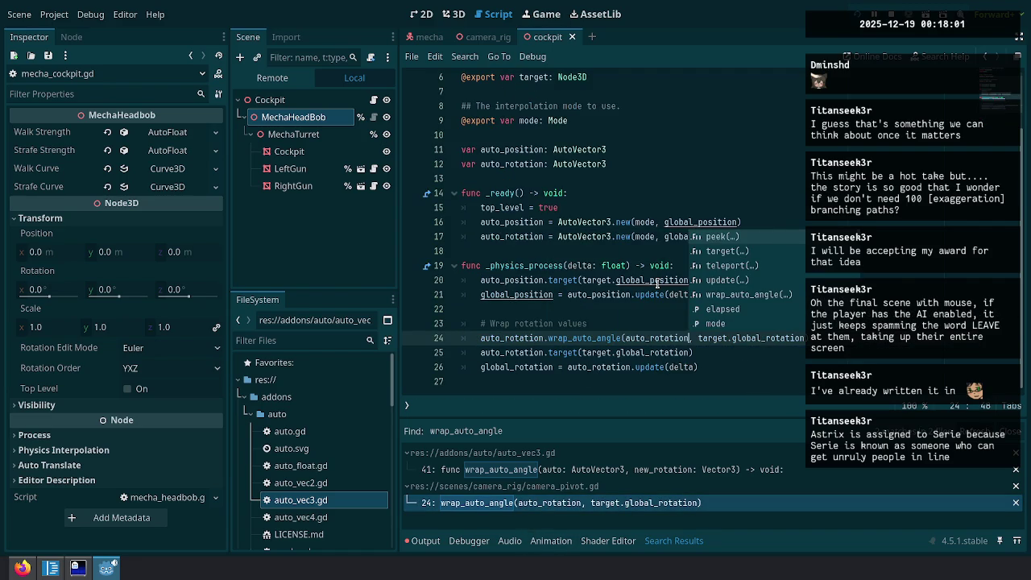
key("ctrl+BackSpace")
key("ctrl+BackSpace")
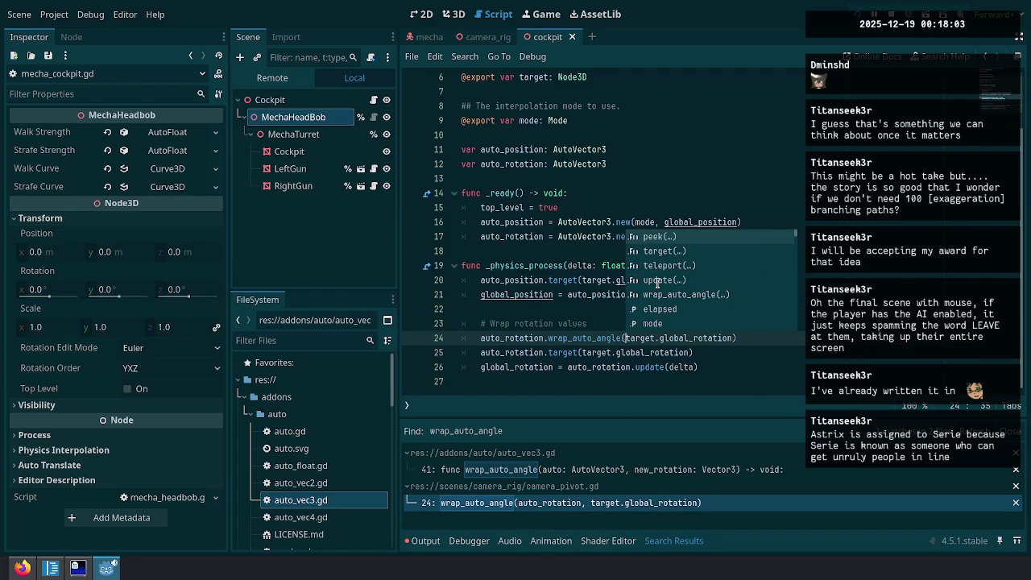
key("Escape")
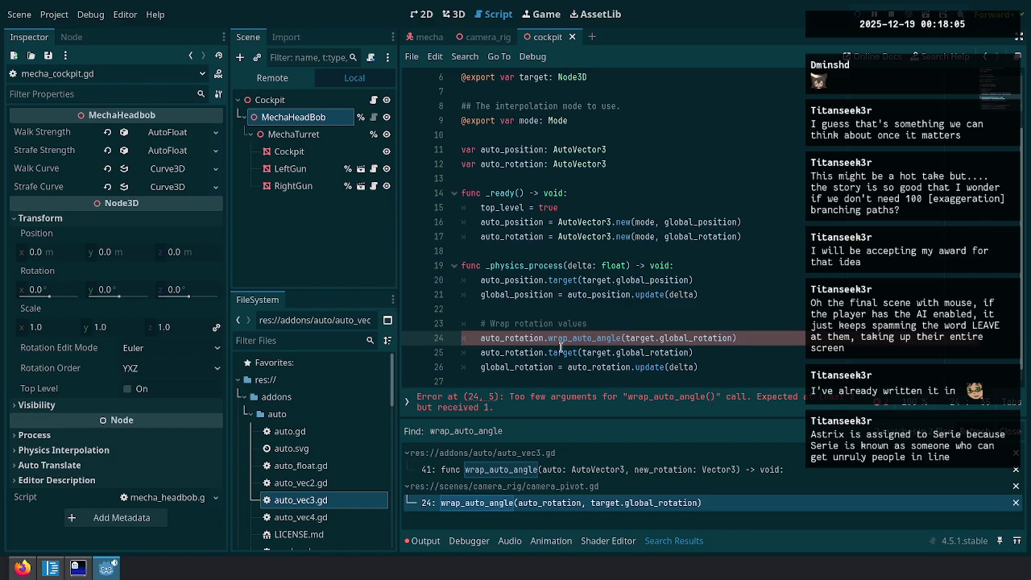
Remove the auto parameter from wrap_auto_angle and change its auto references to self.
left_click(574, 337, "ctrl")
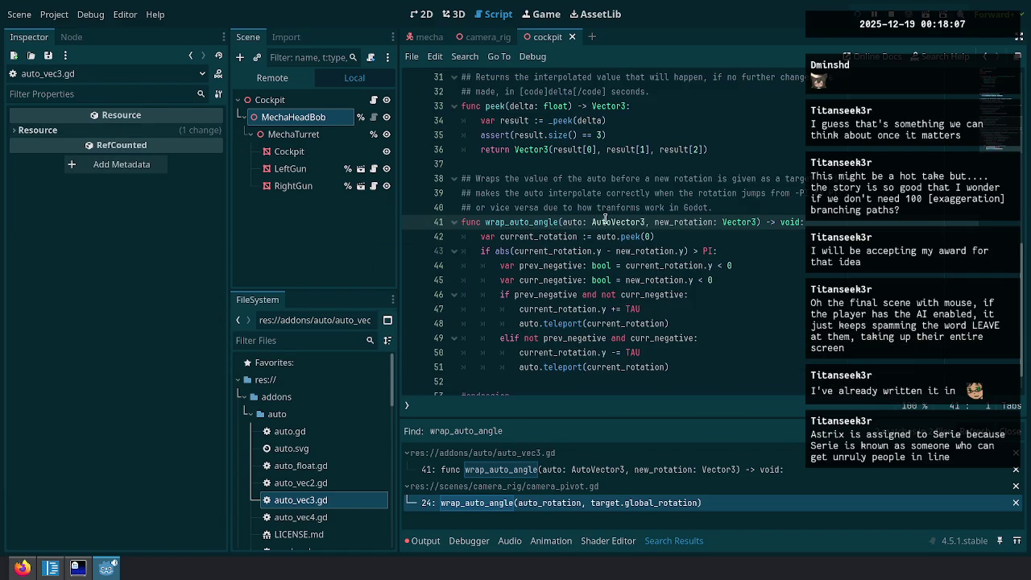
key("BackSpace")
key("Down")
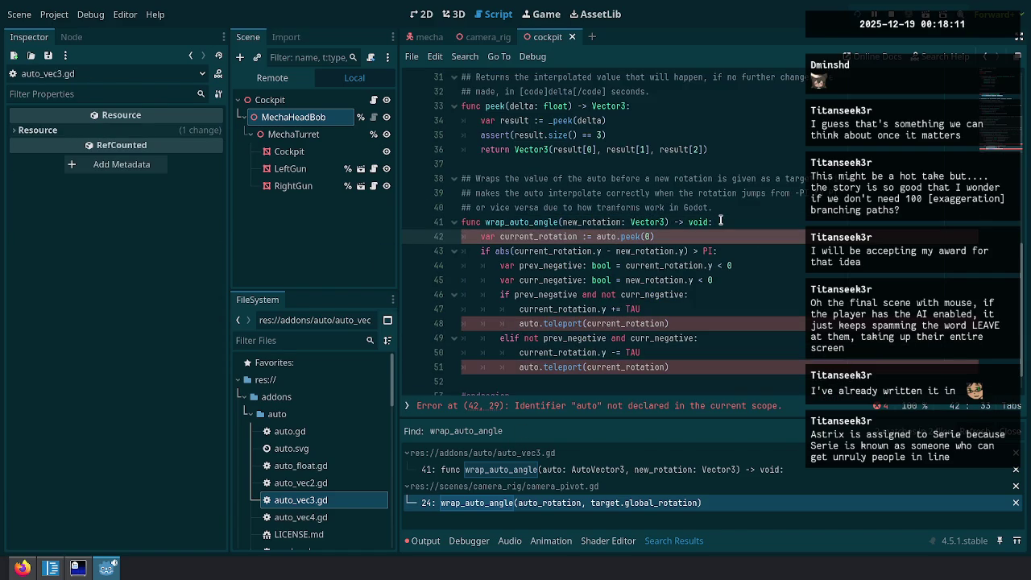
key("ctrl+d")
key("ctrl+d")
type("self")
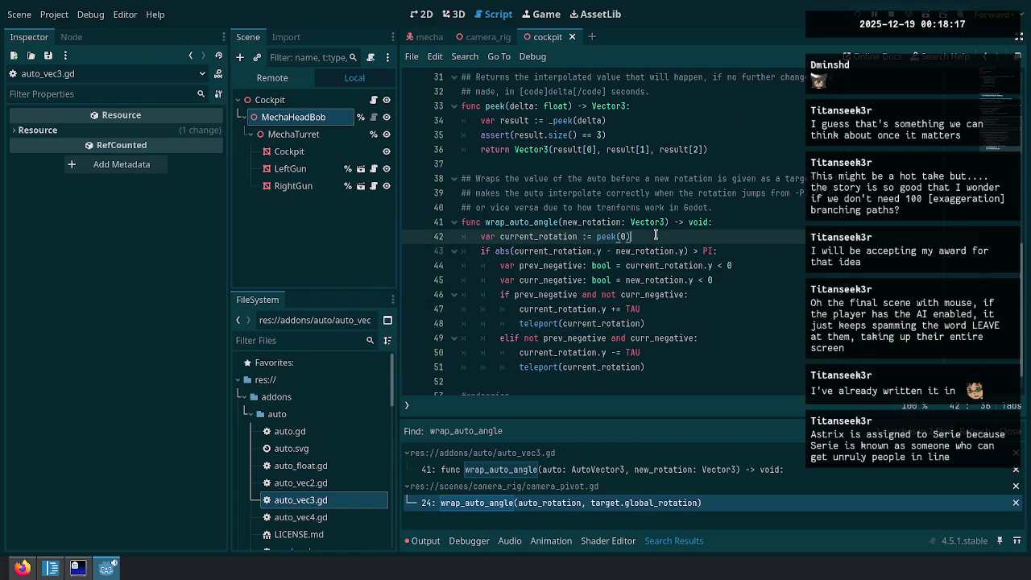
Return to camera_pivot.gd at line 24 to finish the auto_rotation.wrap_auto_angle call.
left_click(774, 236)
scroll(773, 236, "up", 1)
key("alt+Left")
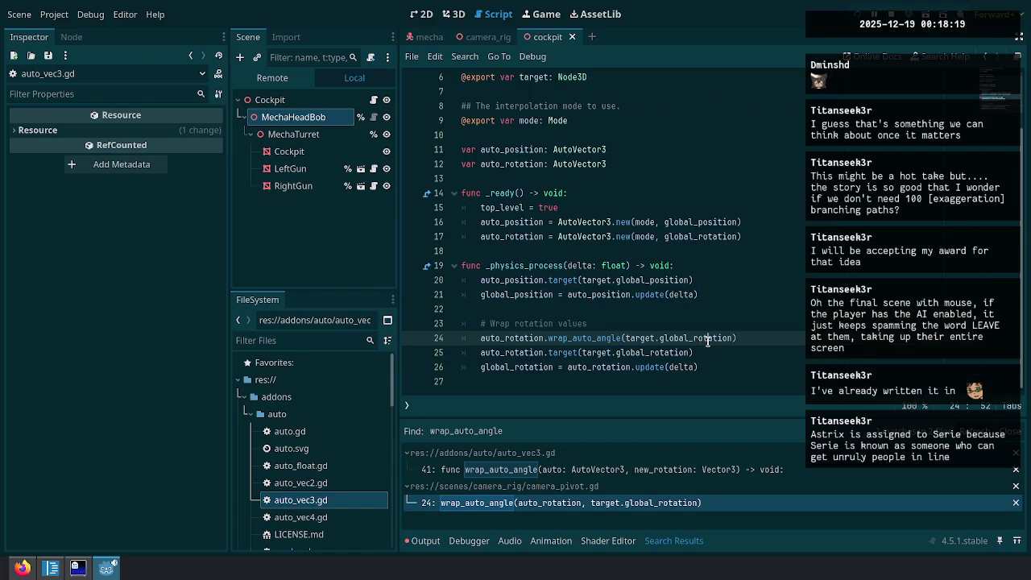
left_click(749, 373)
Look through the open scripts and switch to the mecha_cockpit.gd script.
left_click(751, 339)
scroll(313, 481, "down", 5)
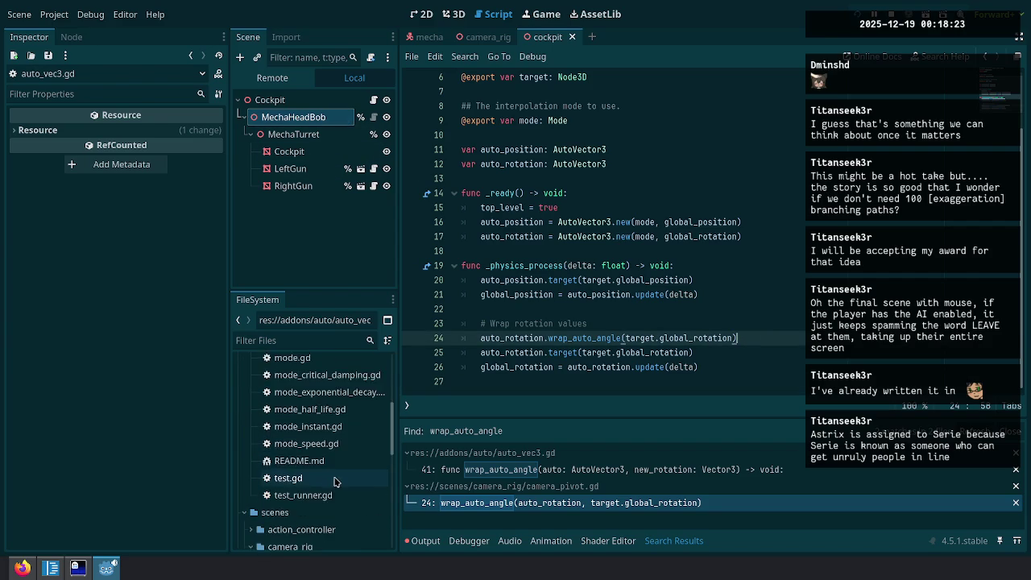
scroll(342, 467, "down", 5)
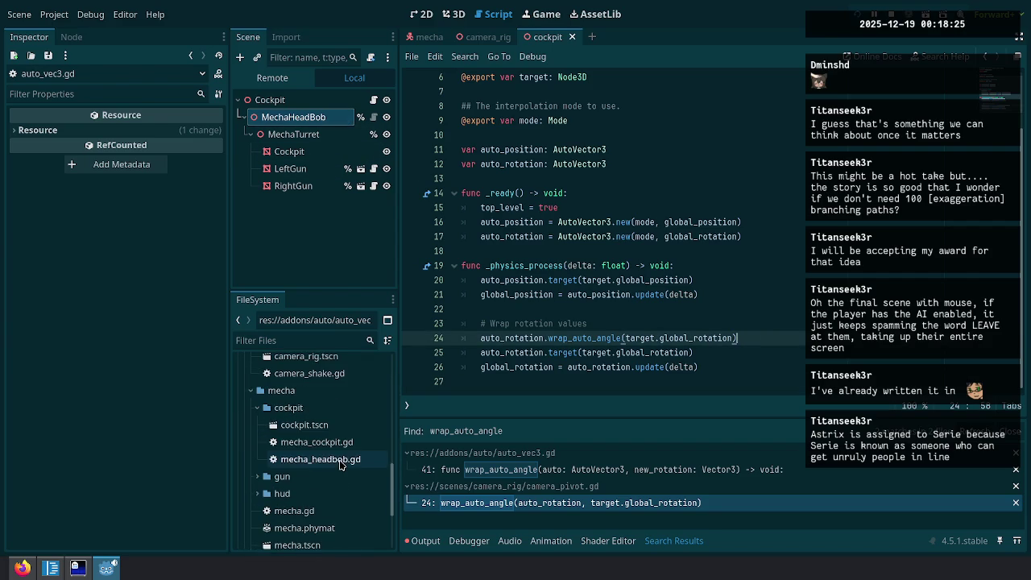
scroll(357, 475, "down", 2)
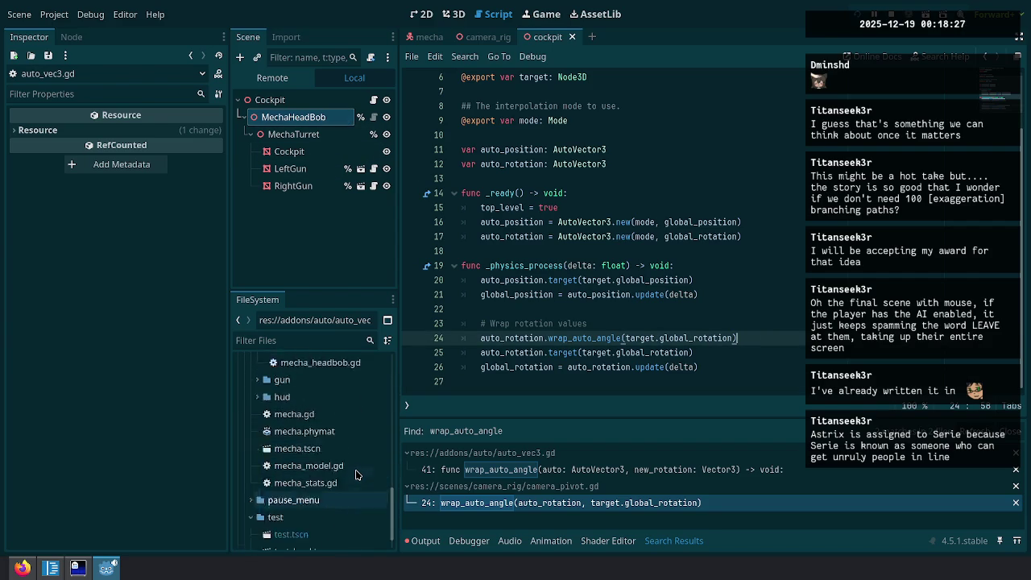
scroll(356, 475, "up", 4)
scroll(357, 475, "up", 1)
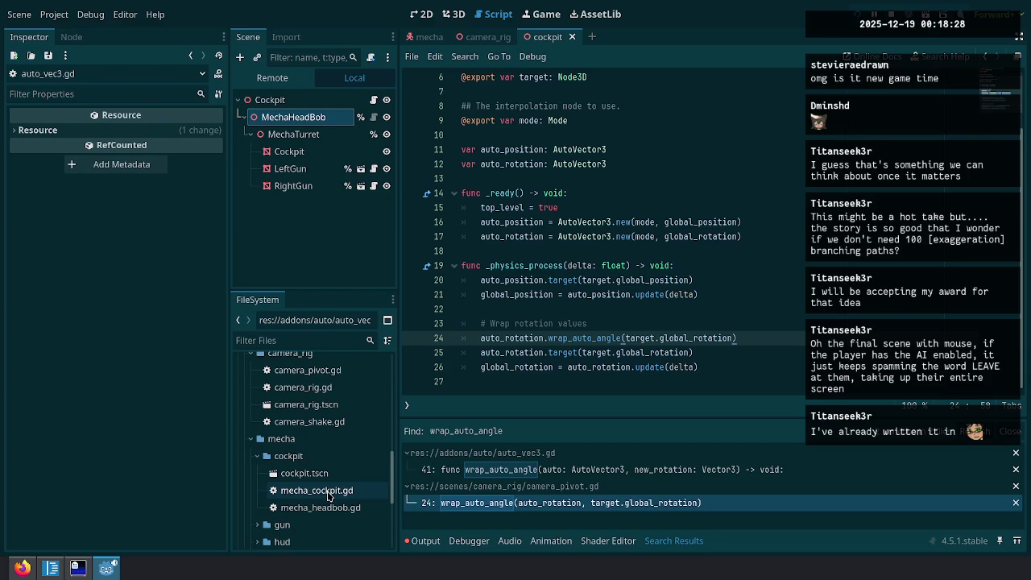
left_click(376, 170)
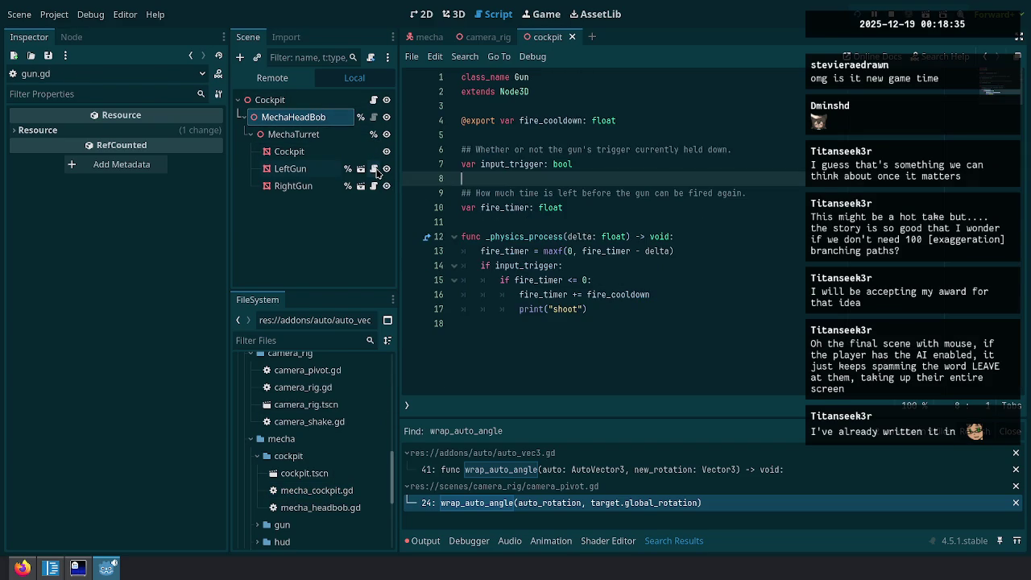
left_click(375, 117)
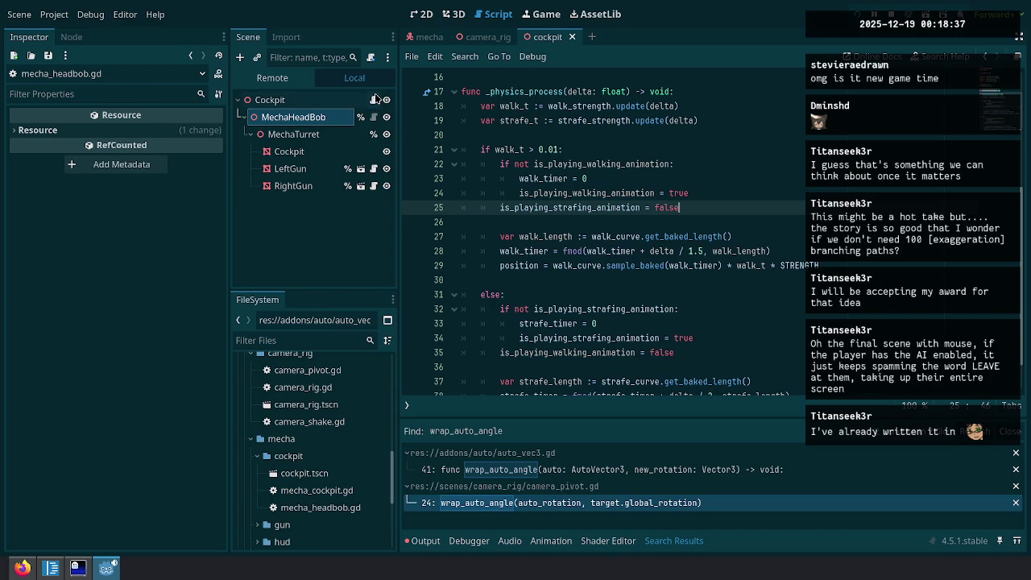
left_click(375, 100)
Insert a correctly indented auto_rotation.wrap_auto_angle(target_rotation) call in target() before auto_rotation.target.
left_click(638, 236)
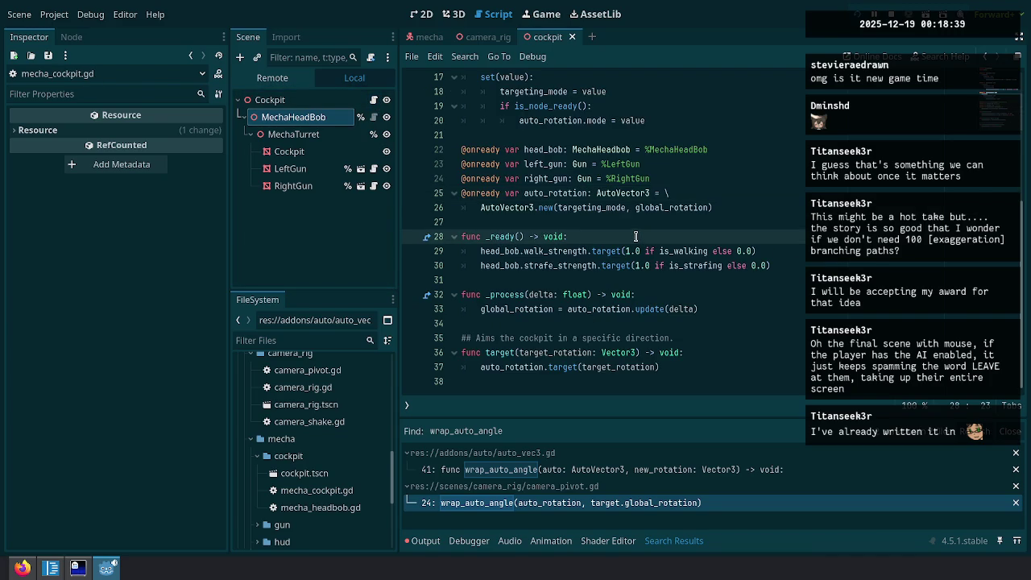
left_click(504, 367)
left_click(732, 353)
key("Return")
type("auto_rotation.wrap_auto_angle(target.global_rotation)")
key("Up")
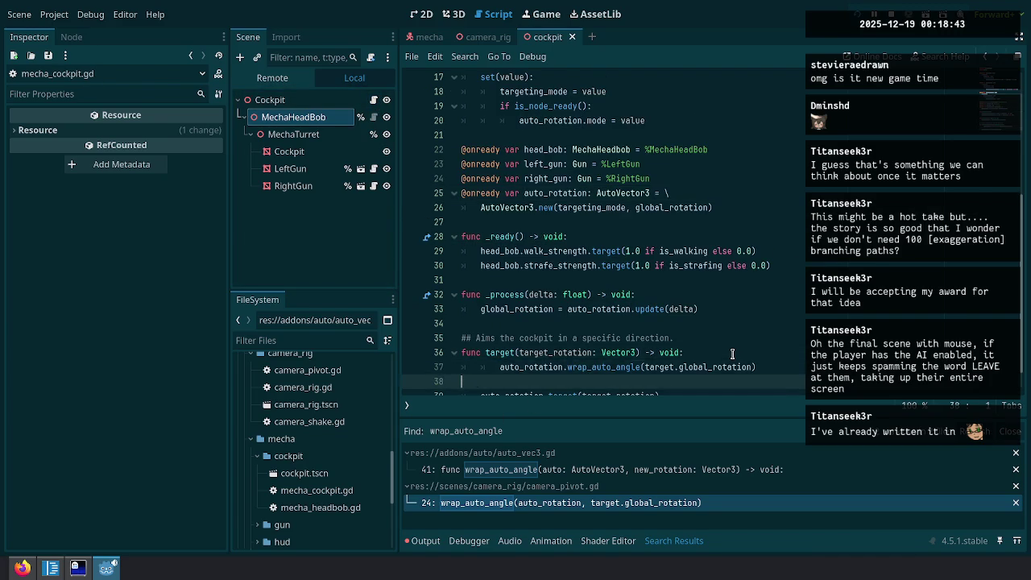
scroll(732, 354, "down", 1)
key("Home")
key("BackSpace")
key("End")
key("Delete")
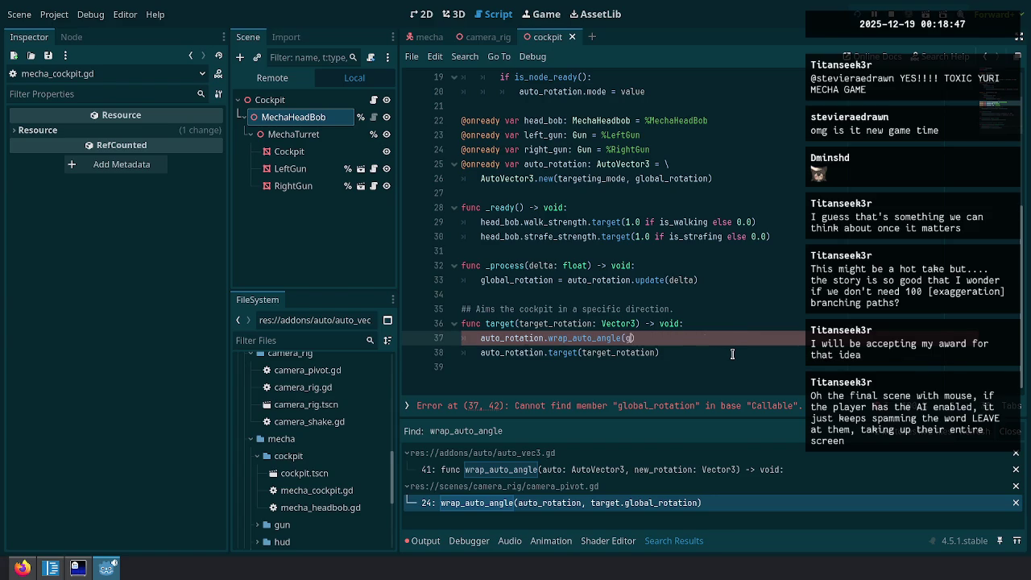
key("BackSpace")
type("tar")
type("get_rotation")
Save the cockpit script and run the game.
key("ctrl+s")
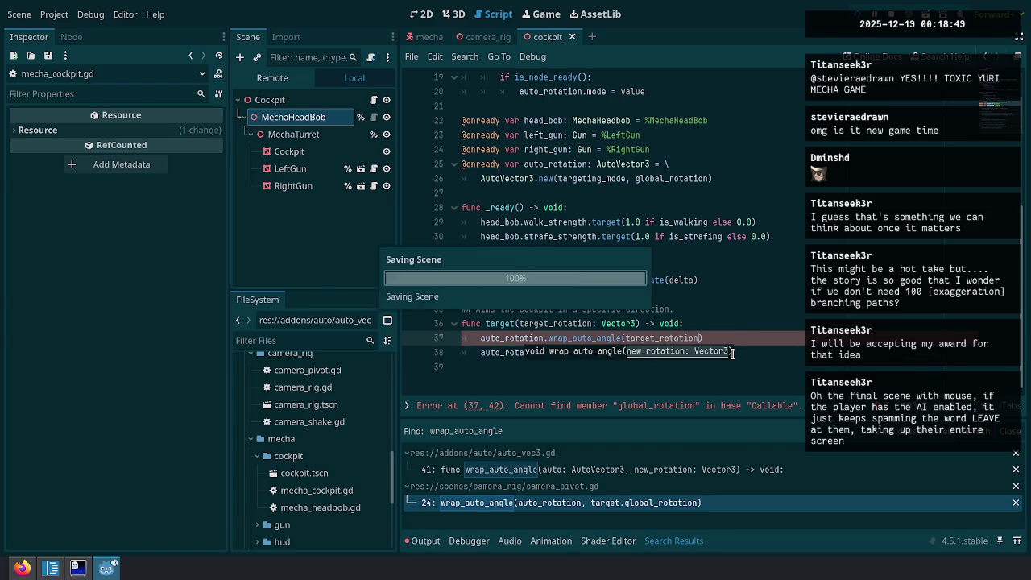
left_click(739, 207)
left_click(849, 14)
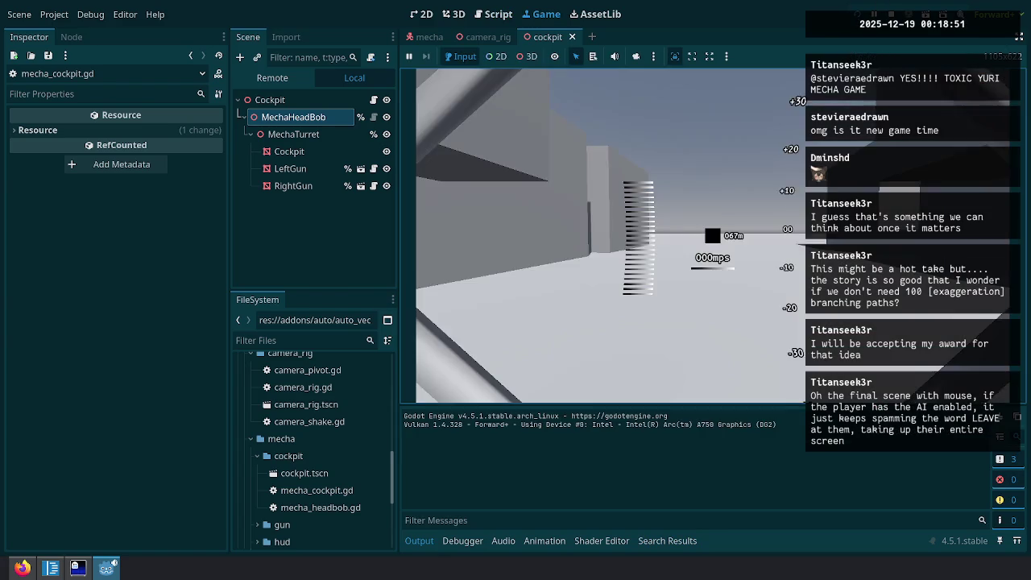
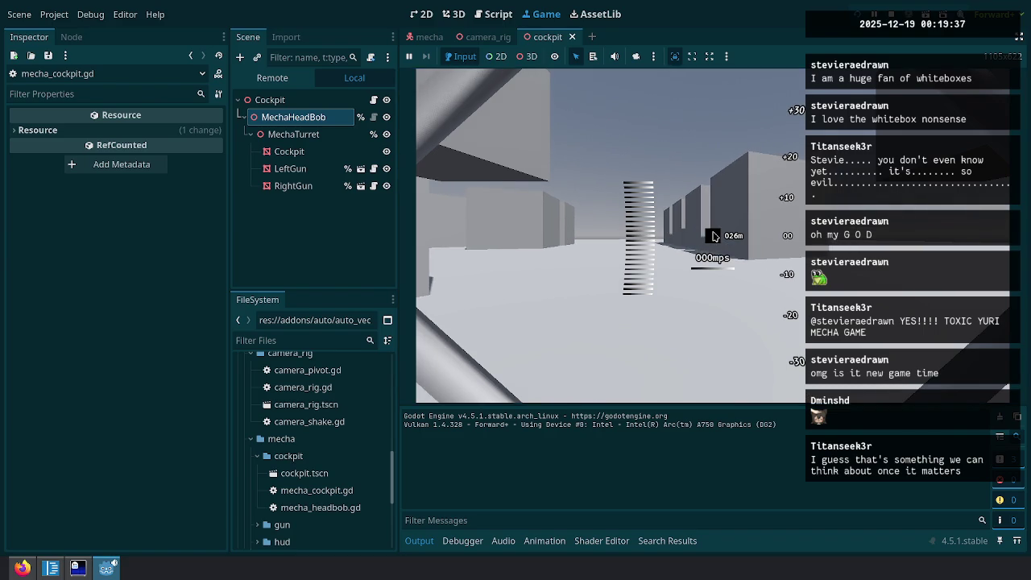
Pause the game, hide the side docks, leave fullscreen and collapse the Output panel.
key("Escape")
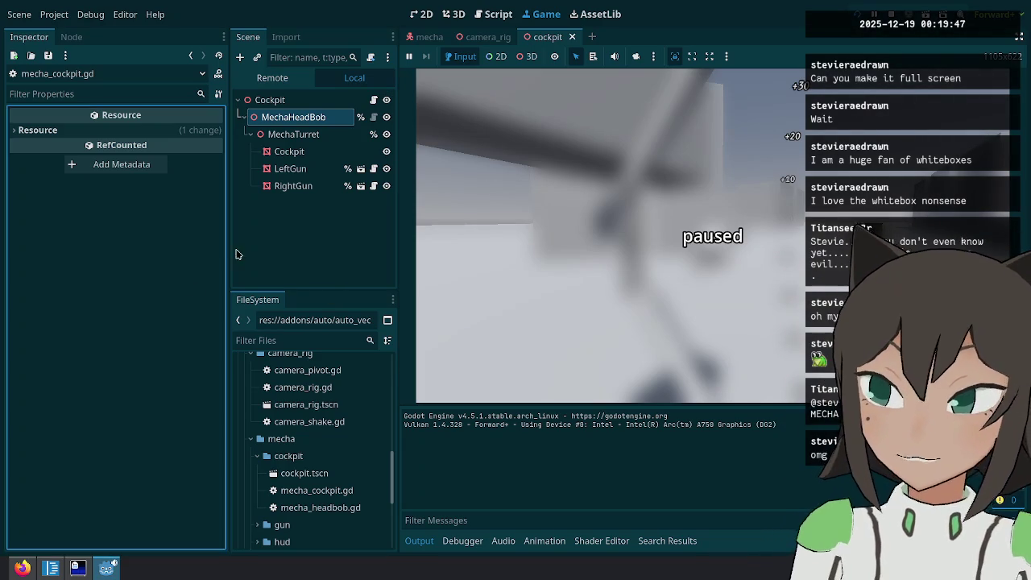
left_click(1016, 38)
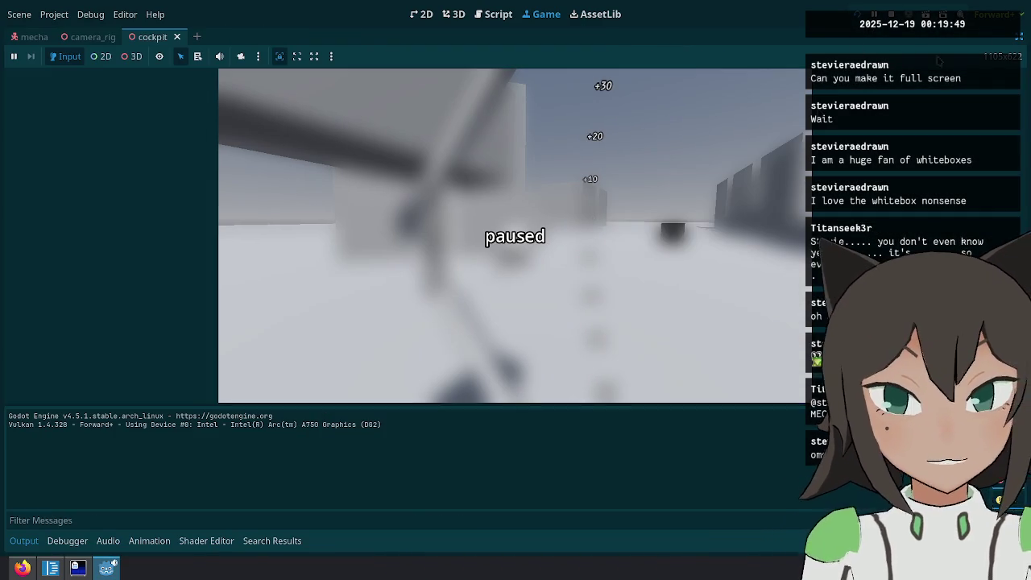
key("shift+F11")
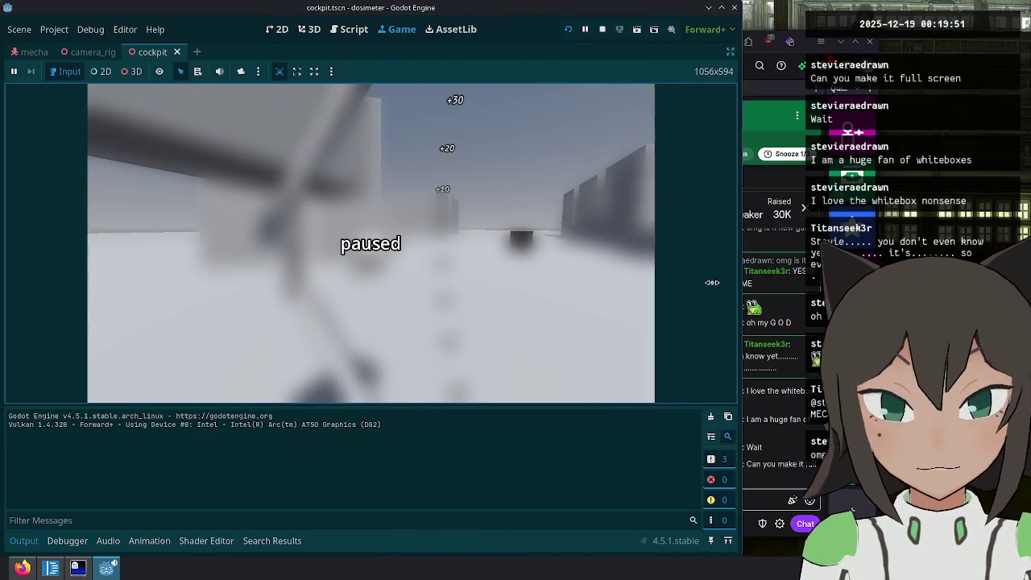
left_click(24, 540)
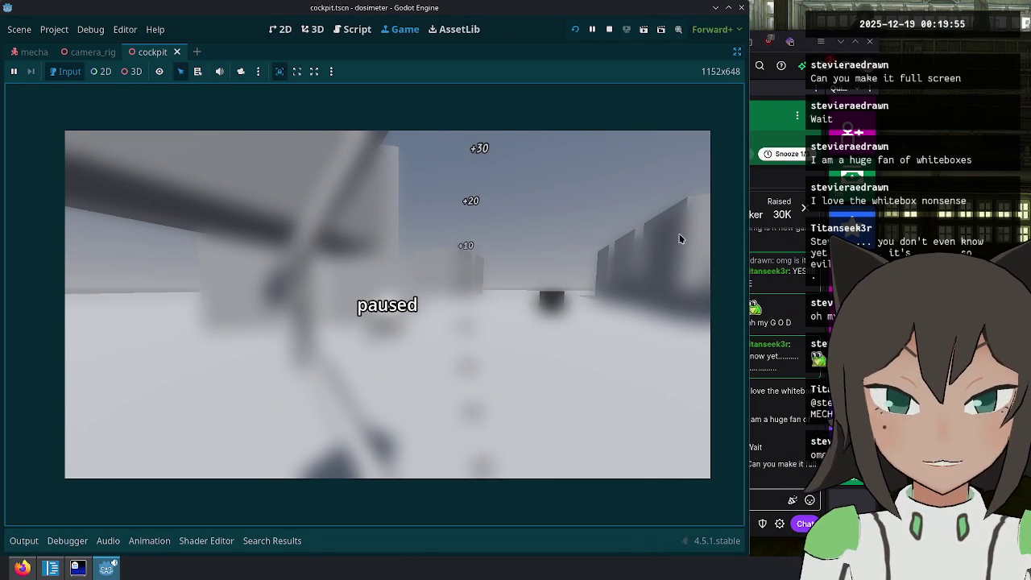
Relaunch the game in the enlarged view and resume driving the mecha forward.
key("F5")
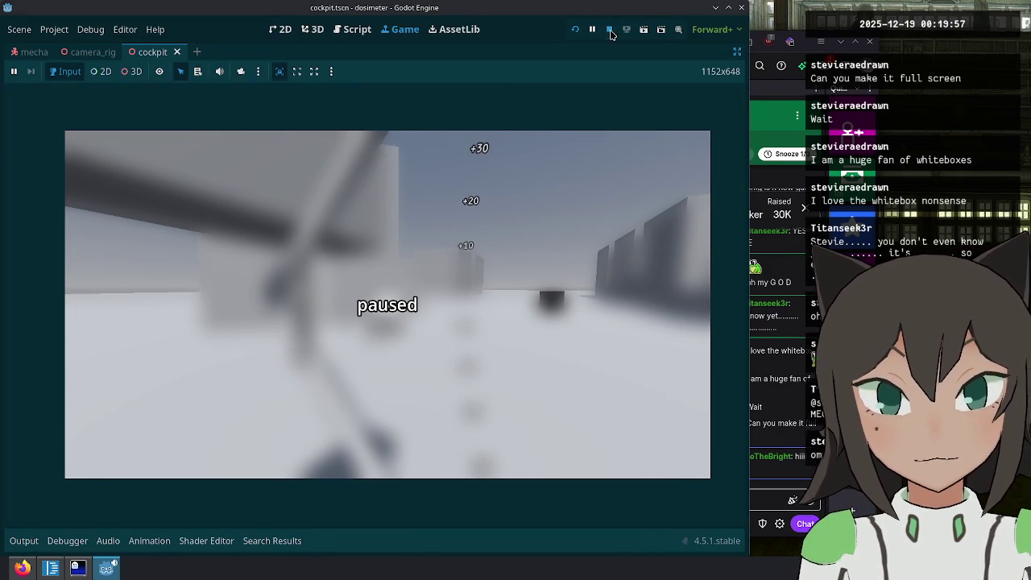
key("Escape")
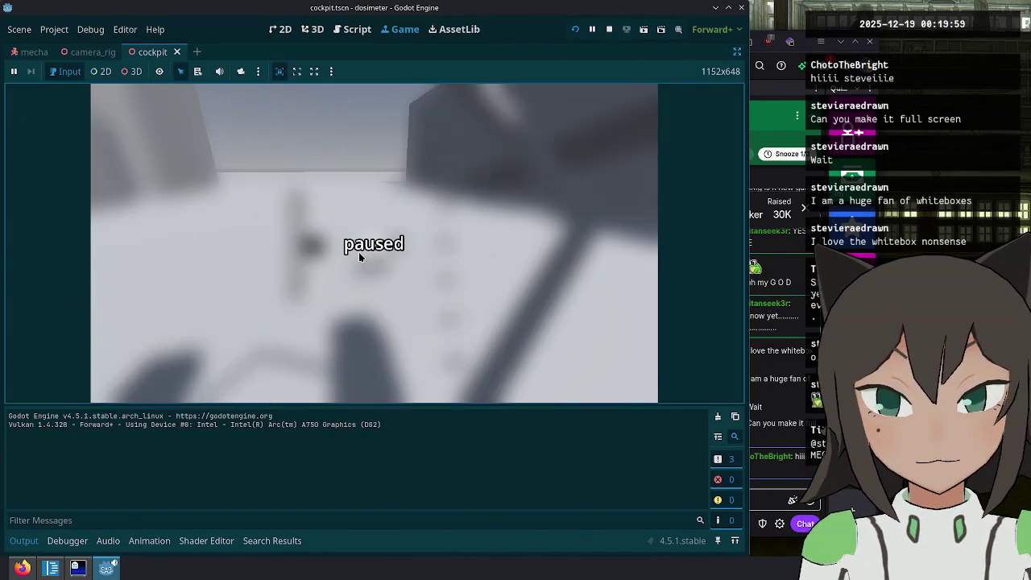
left_click(33, 545)
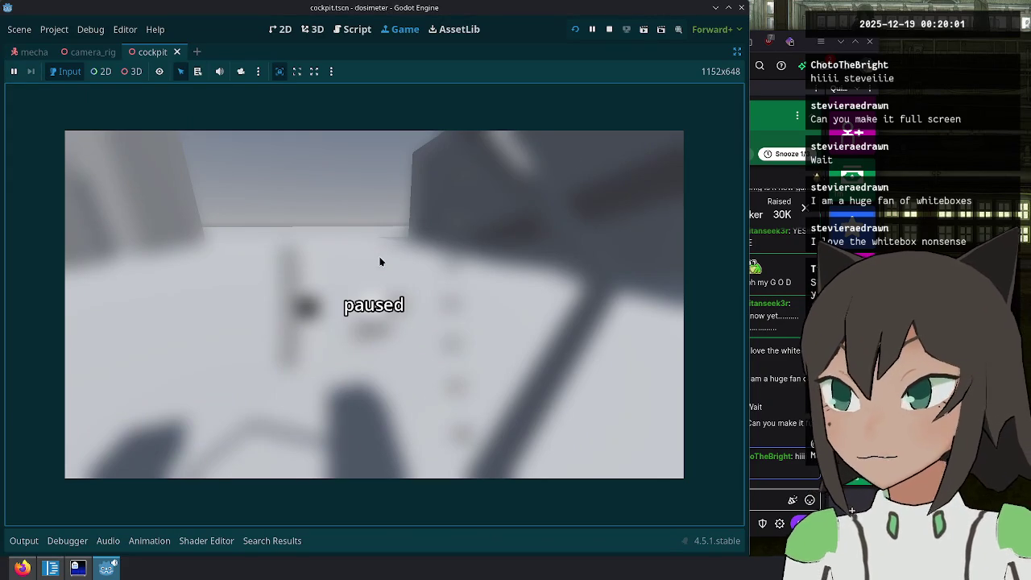
left_click(381, 261)
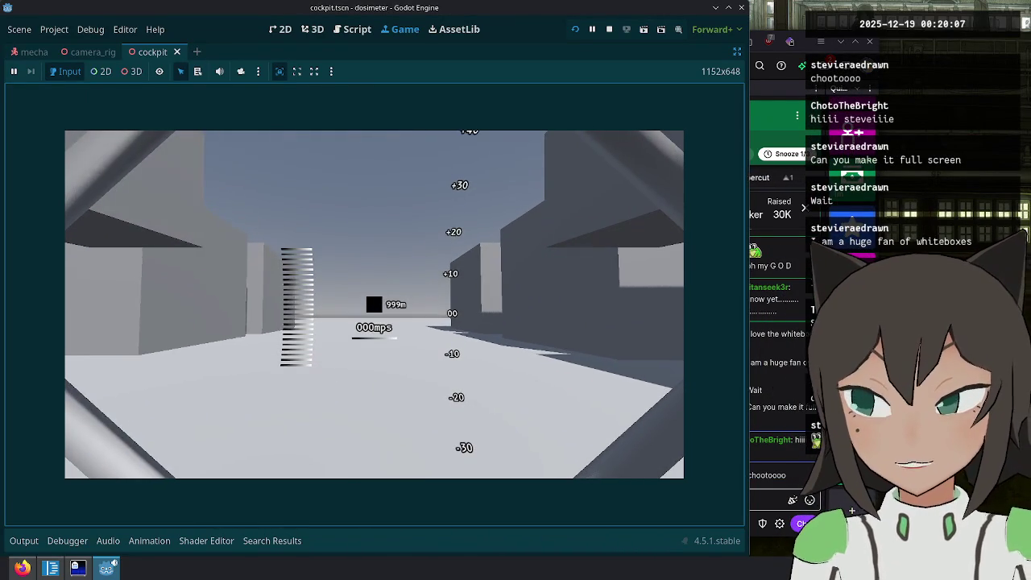
key("w")
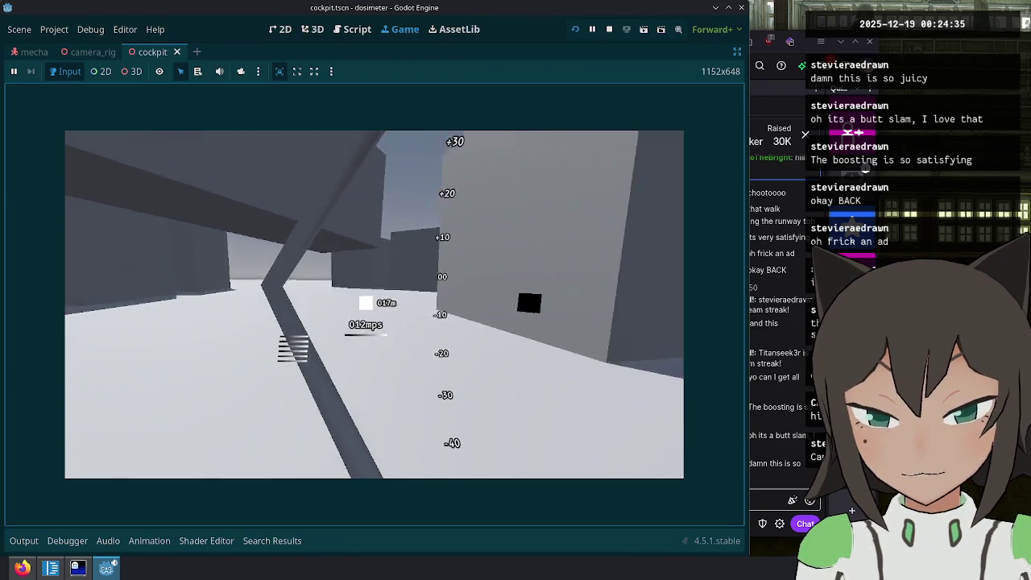
Pause the game after driving the mecha through the whitebox city.
key("Escape")
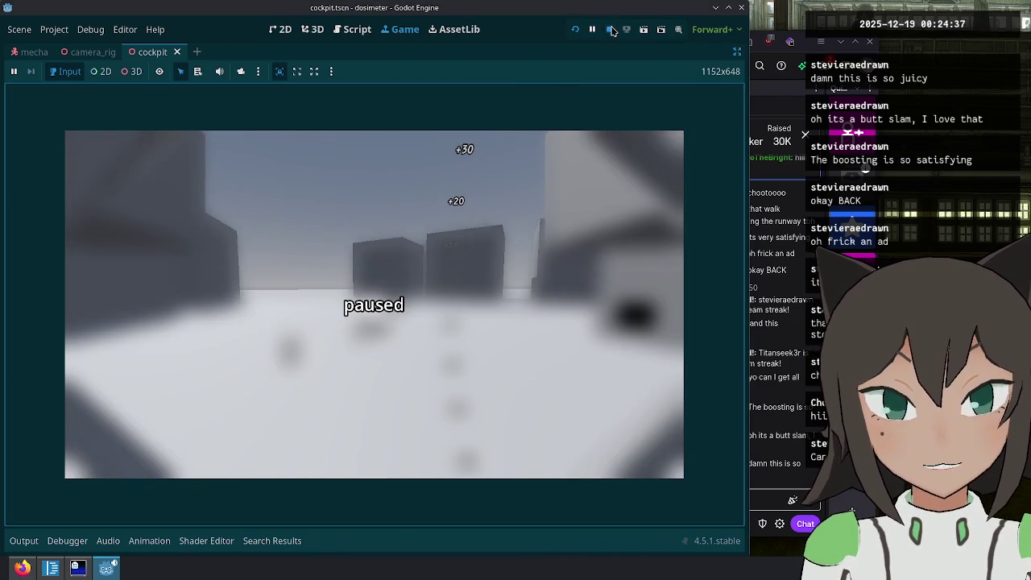
Restart the game in F11 fullscreen, play briefly, then exit fullscreen and stop it.
left_click(612, 29)
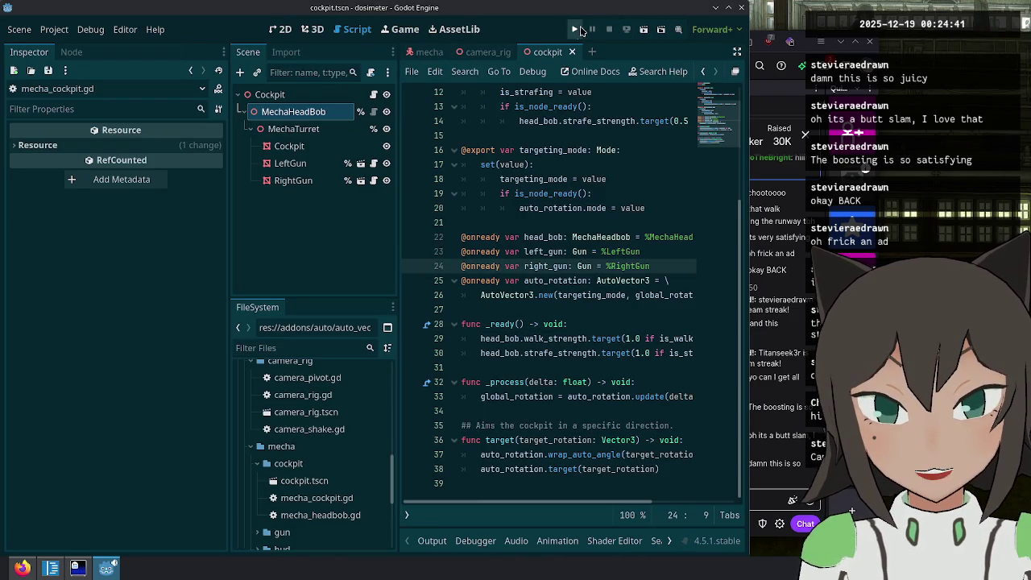
left_click(578, 29)
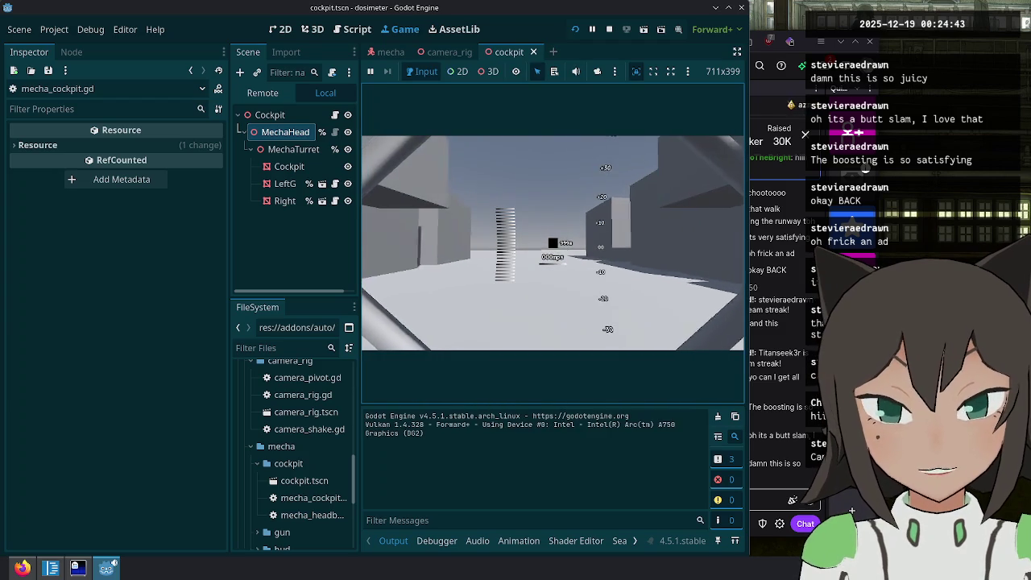
key("Escape")
key("F11")
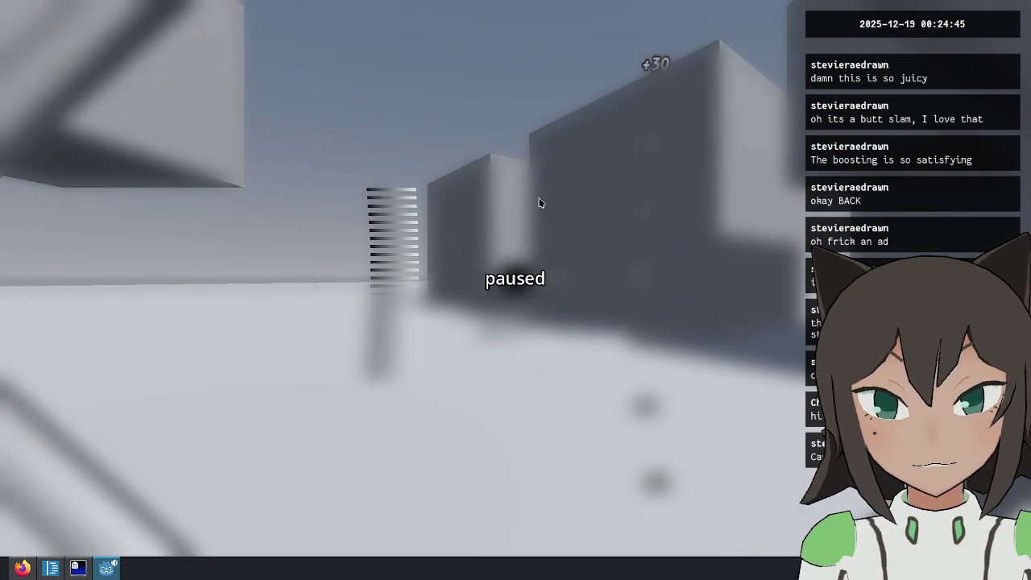
key("Escape")
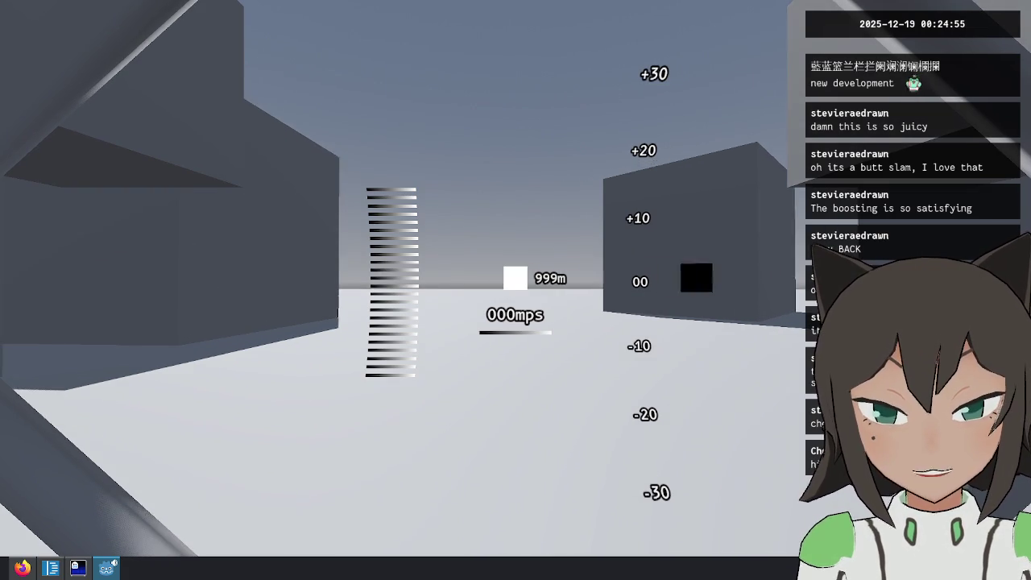
key("Escape")
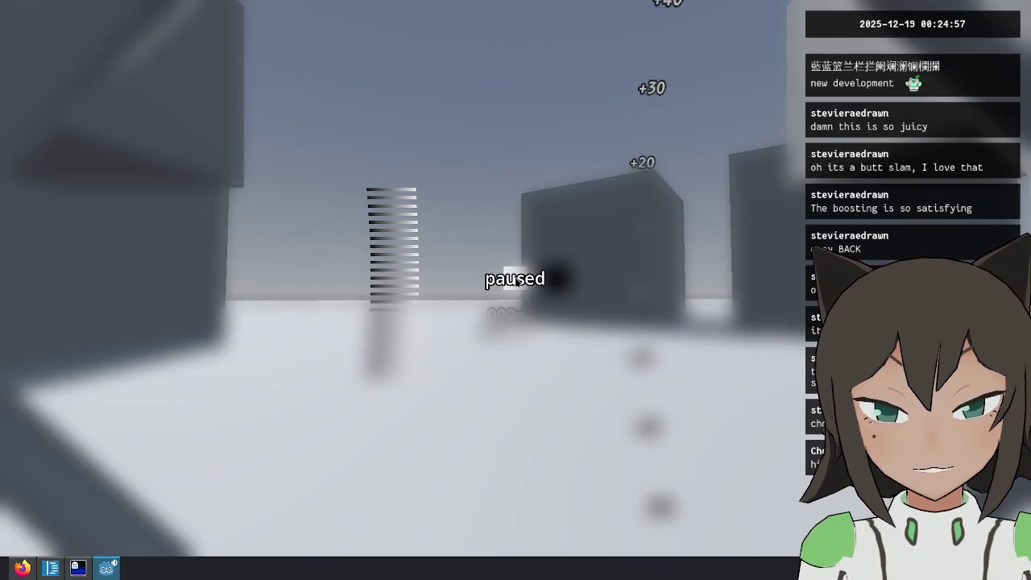
key("F11")
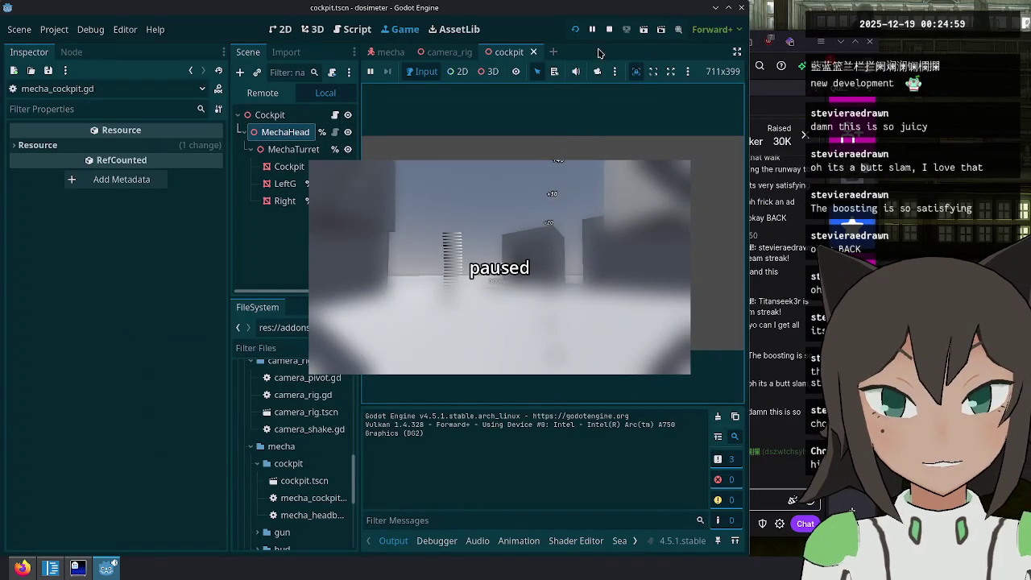
left_click(609, 29)
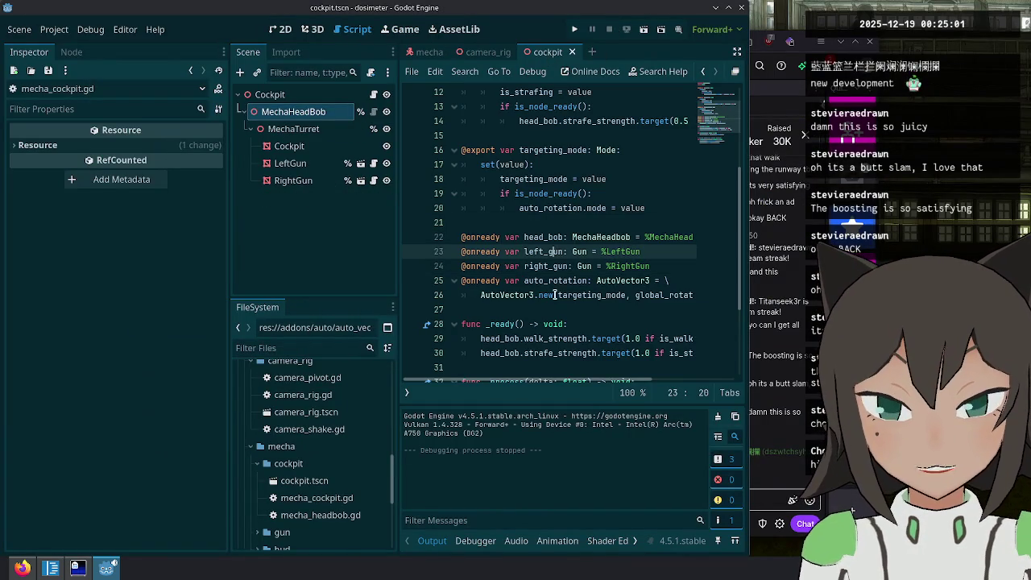
Open the mecha scene, check LookReticle's reticle_markers.gd, then return to mecha.gd.
left_click(792, 248)
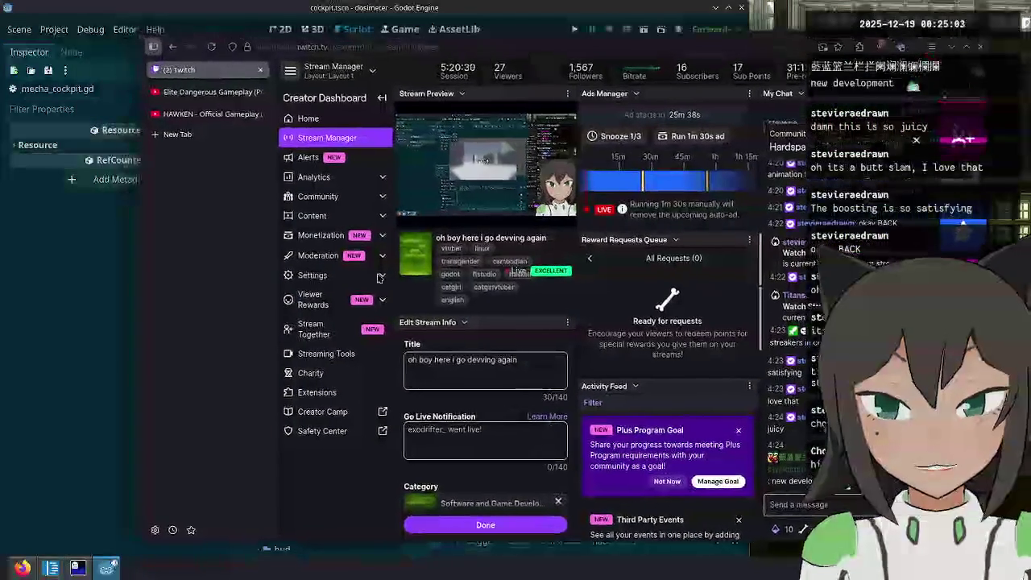
left_click(306, 224)
key("Down")
key("Down")
key("Down")
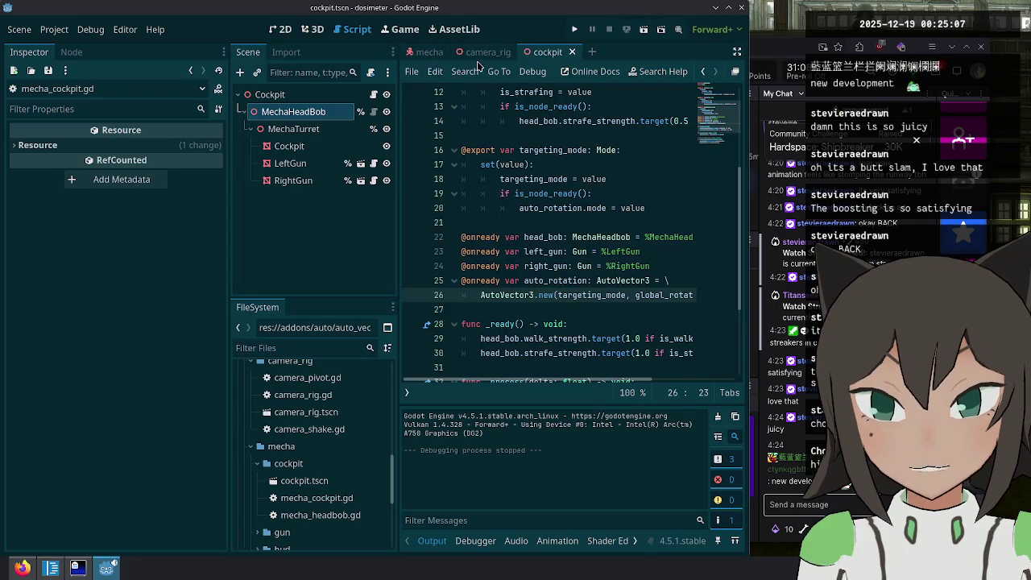
left_click(431, 52)
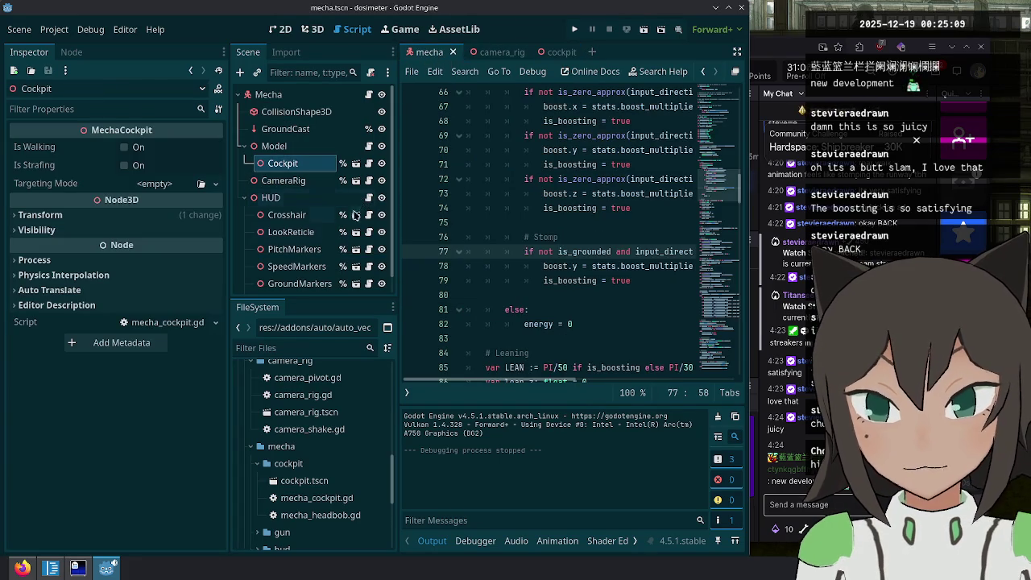
left_click(318, 233)
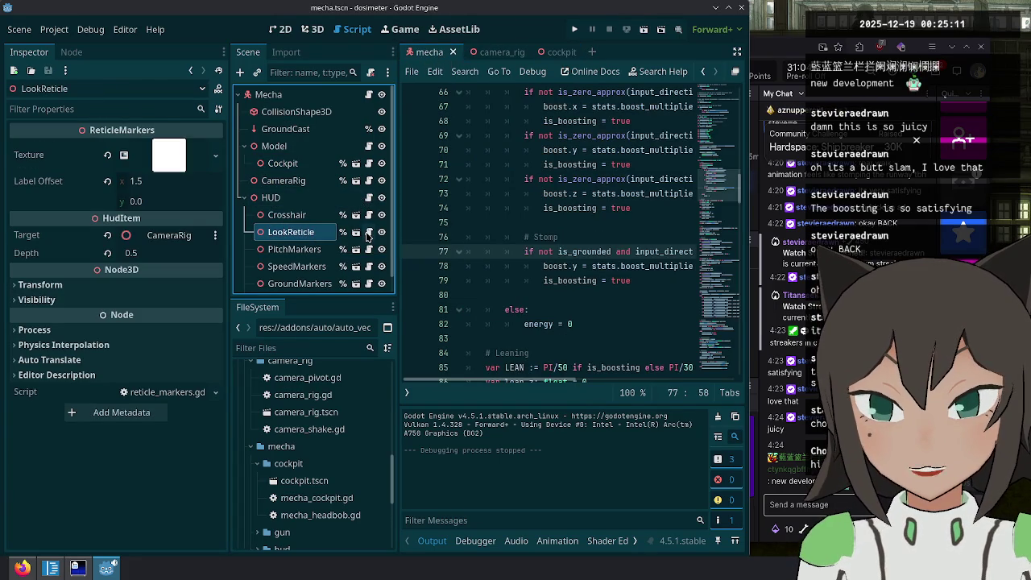
left_click(369, 232)
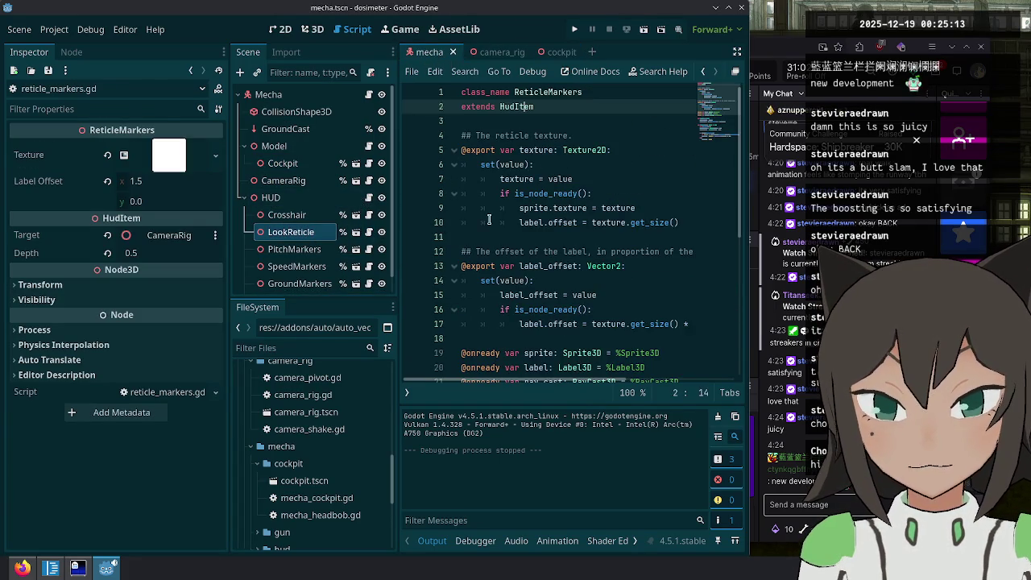
left_click(367, 95)
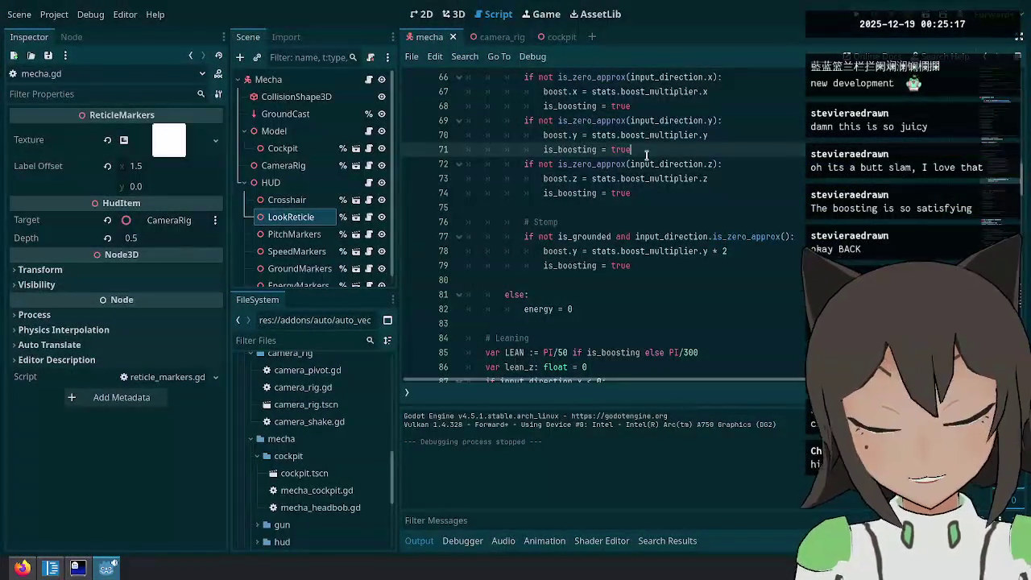
Search mecha.gd for 'look_' and 'crosshair' to reach the targeting line 162.
key("ctrl+f")
type("look_")
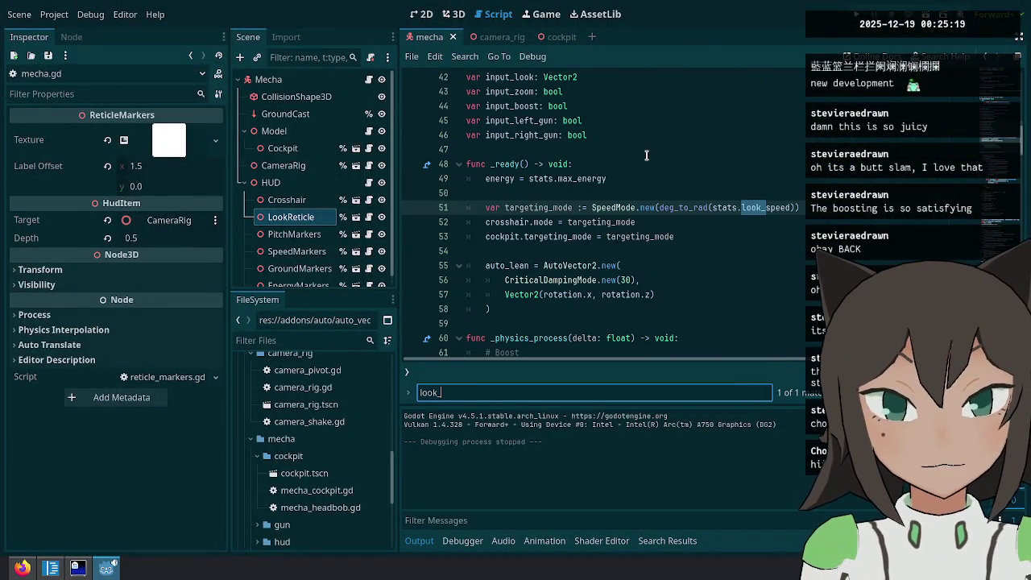
key("Escape")
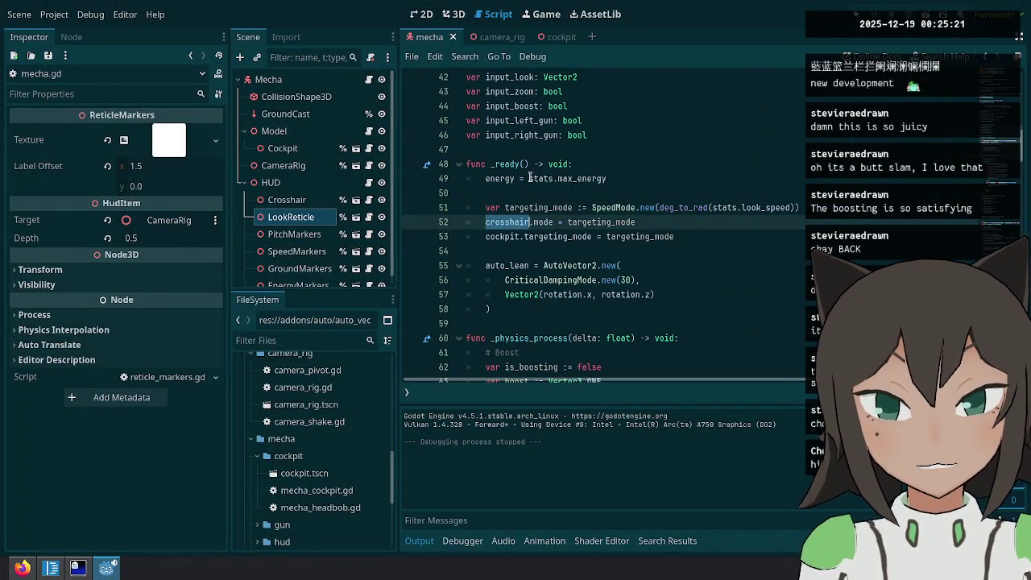
scroll(575, 180, "up", 8)
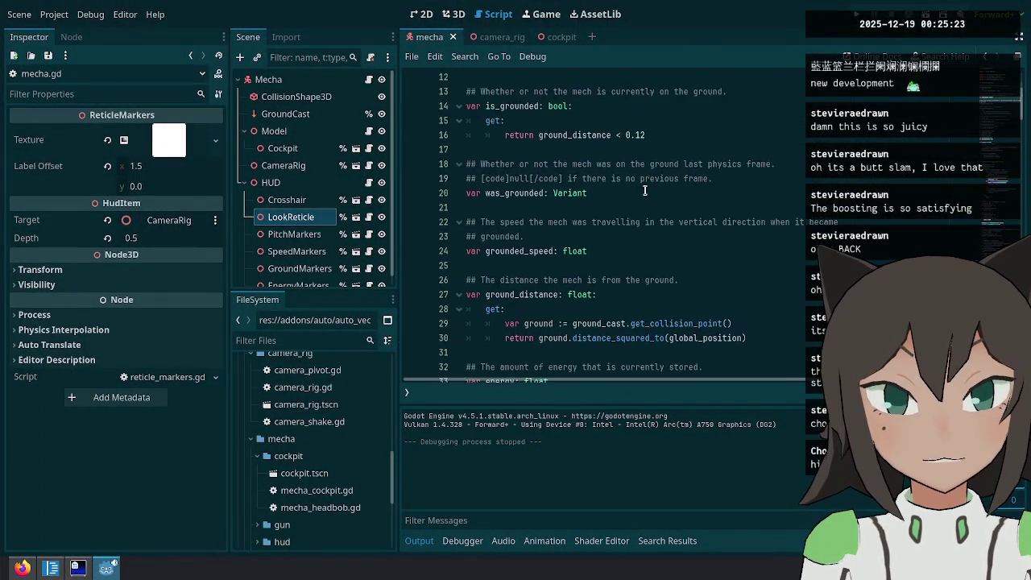
key("ctrl+f")
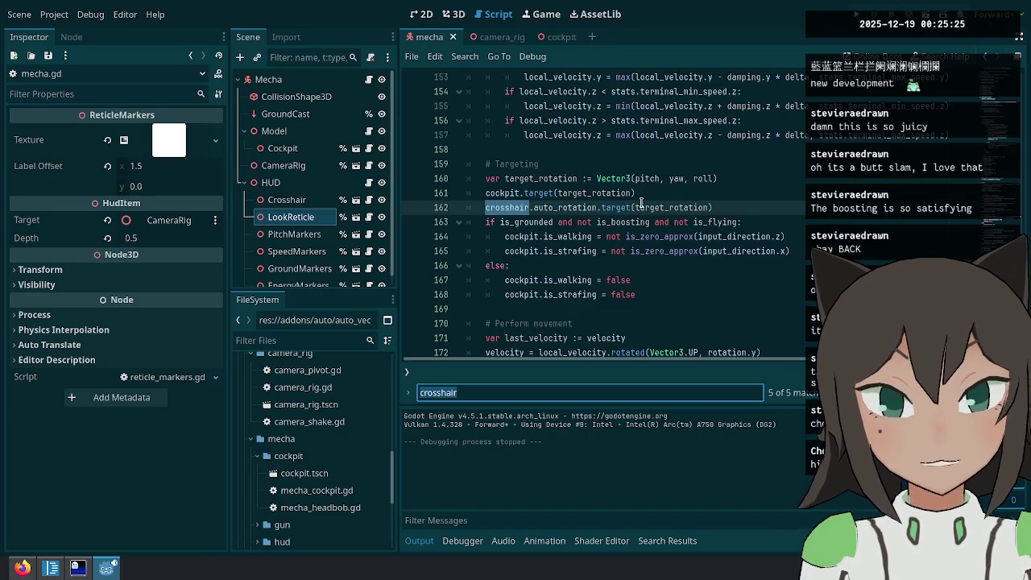
key("Escape")
Duplicate line 162, replace 'target' with a wrap_angle call, and save the script.
key("ctrl+shift+d")
double_click(627, 207)
type("wrap_auto_angle")
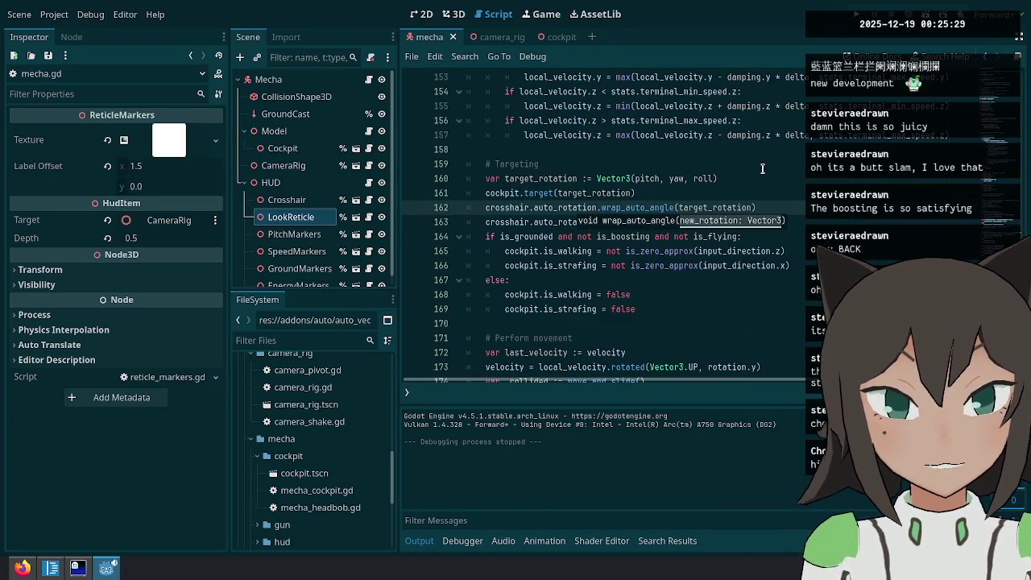
double_click(654, 207)
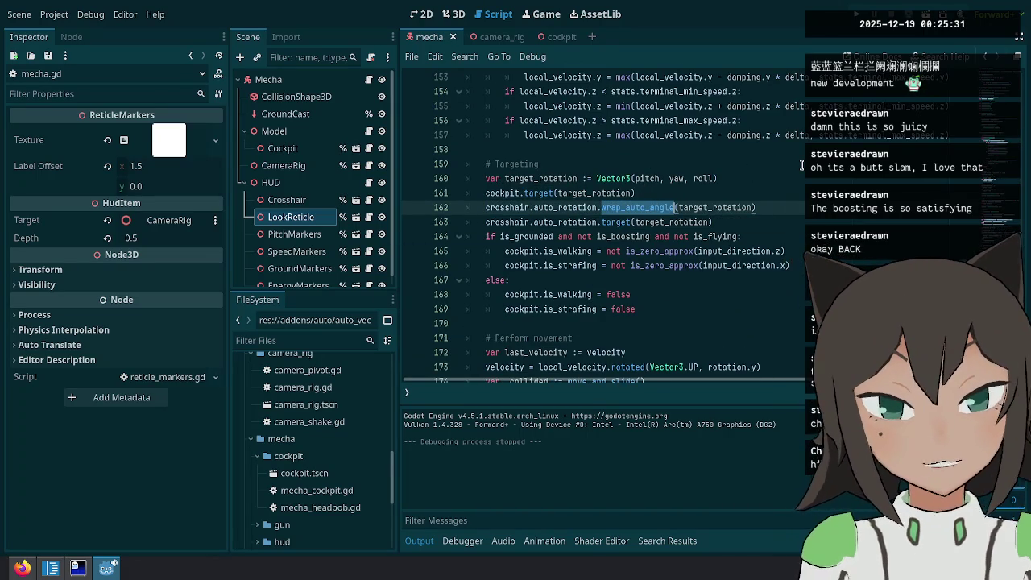
left_click(665, 207)
key("BackSpace")
key("BackSpace")
key("BackSpace")
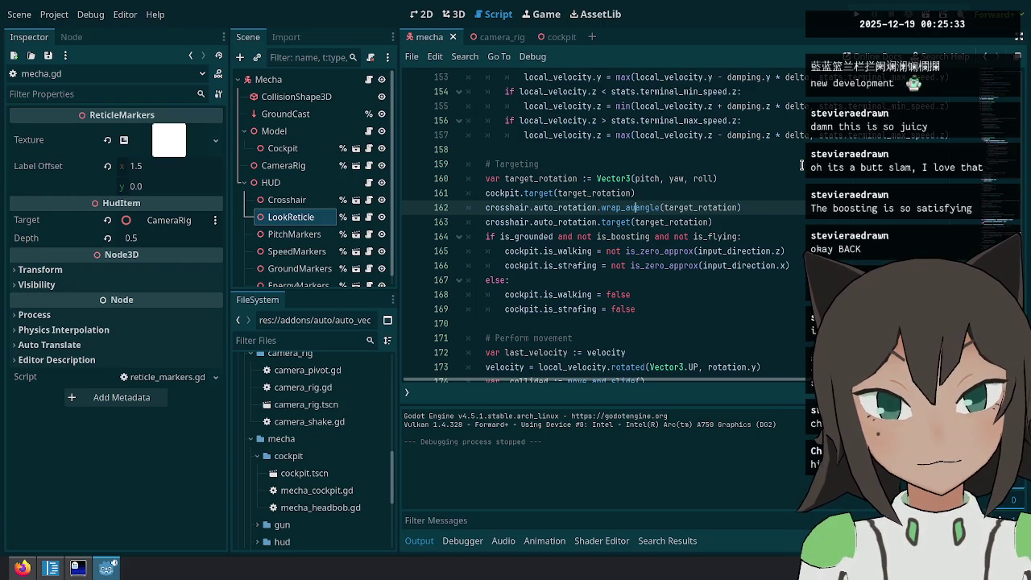
key("ctrl+s")
double_click(614, 207)
key("ctrl+s")
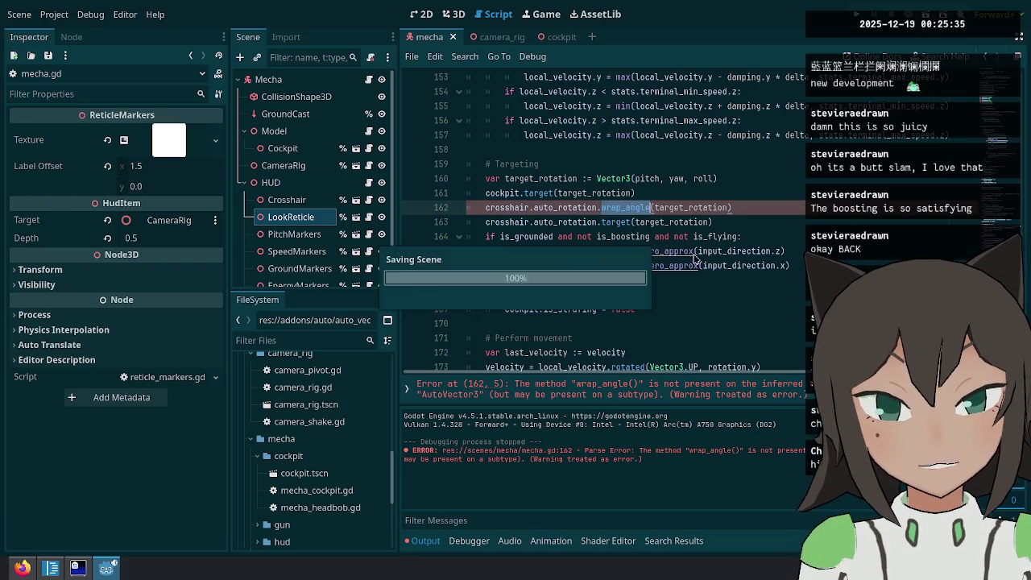
Search all project files for wrap_auto_angle.
left_click(709, 252)
scroll(359, 418, "up", 5)
left_click(622, 281)
key("ctrl+shift+f")
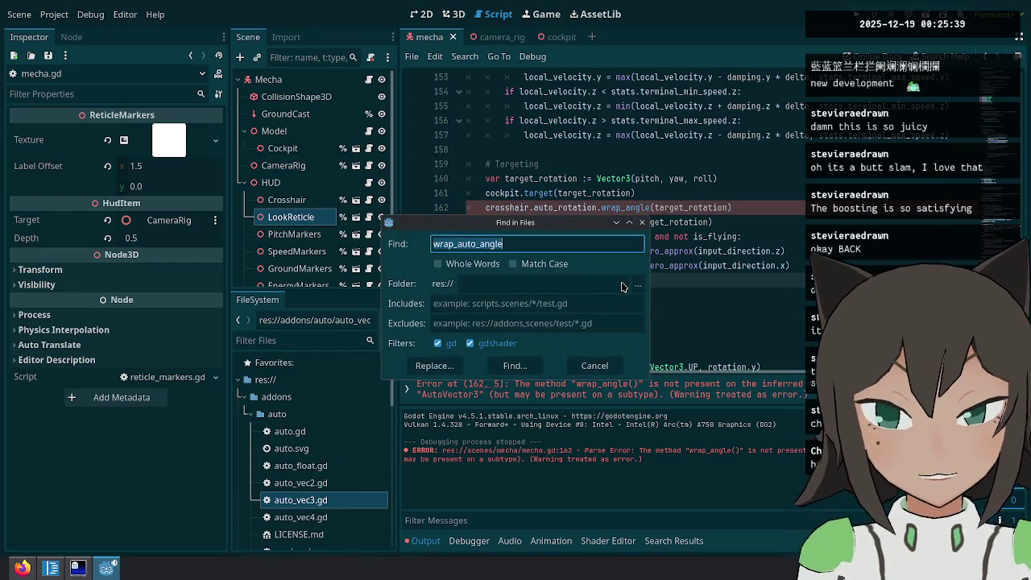
key("Return")
left_click(528, 468)
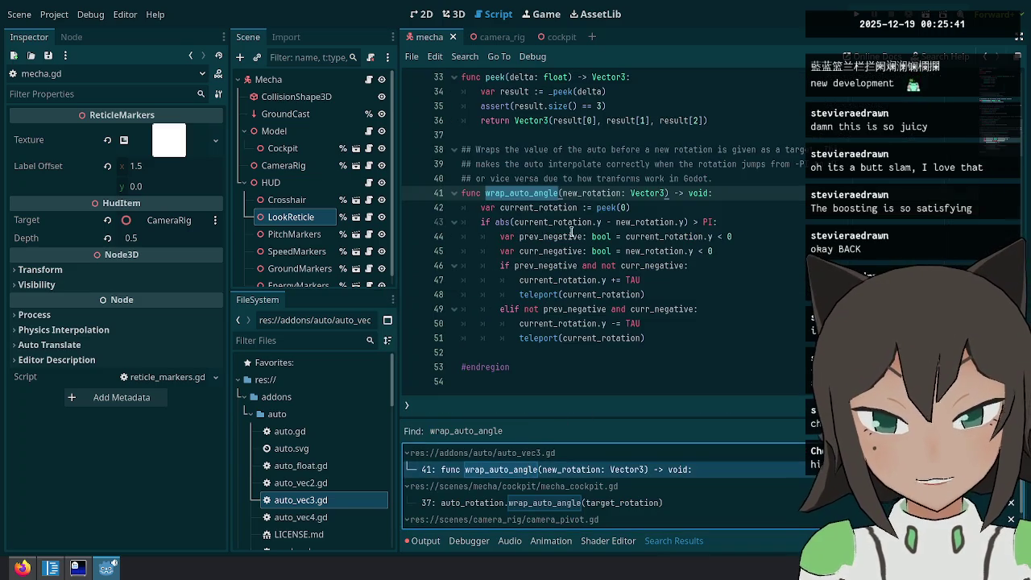
Rename the wrap_auto_angle call on line 37 of mecha_cockpit.gd to wrap_angle and run.
left_click(548, 503)
left_click(585, 338)
double_click(562, 352)
type("wrap_angle")
left_click(731, 367)
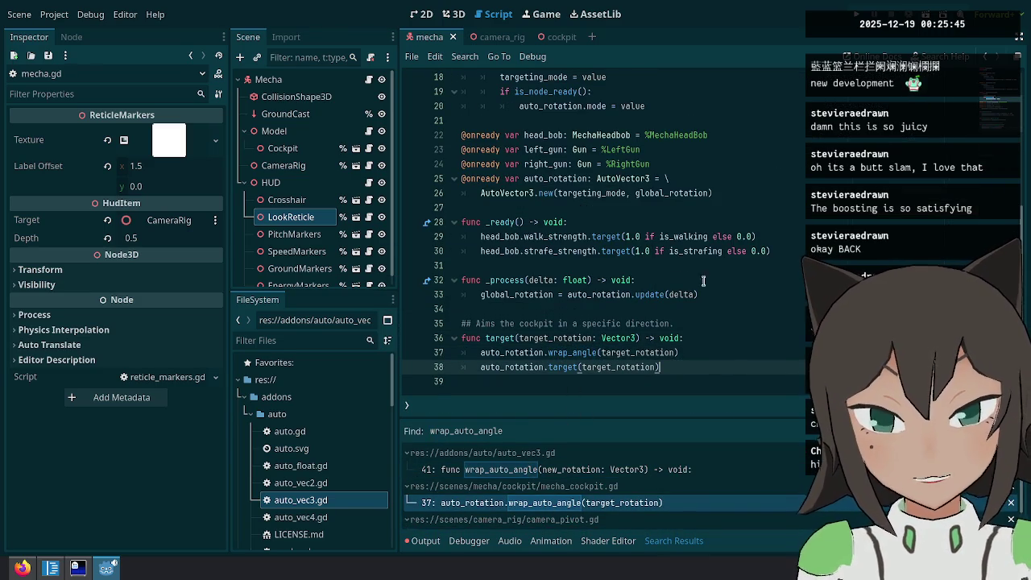
key("F5")
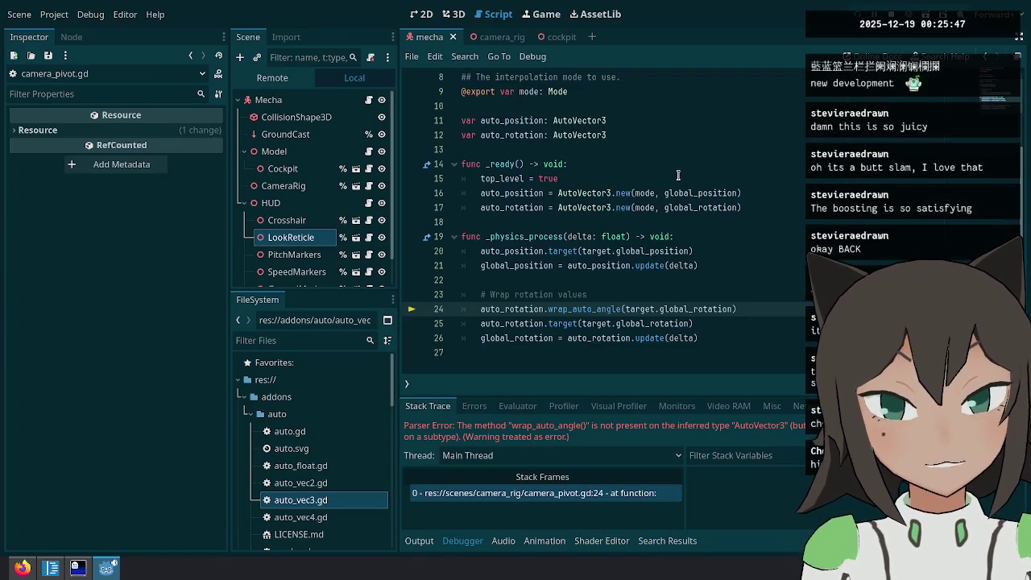
Rename wrap_auto_angle to wrap_angle on line 24 of camera_pivot.gd, then run and stop the game.
double_click(585, 308)
type("wrap_angle")
key("F5")
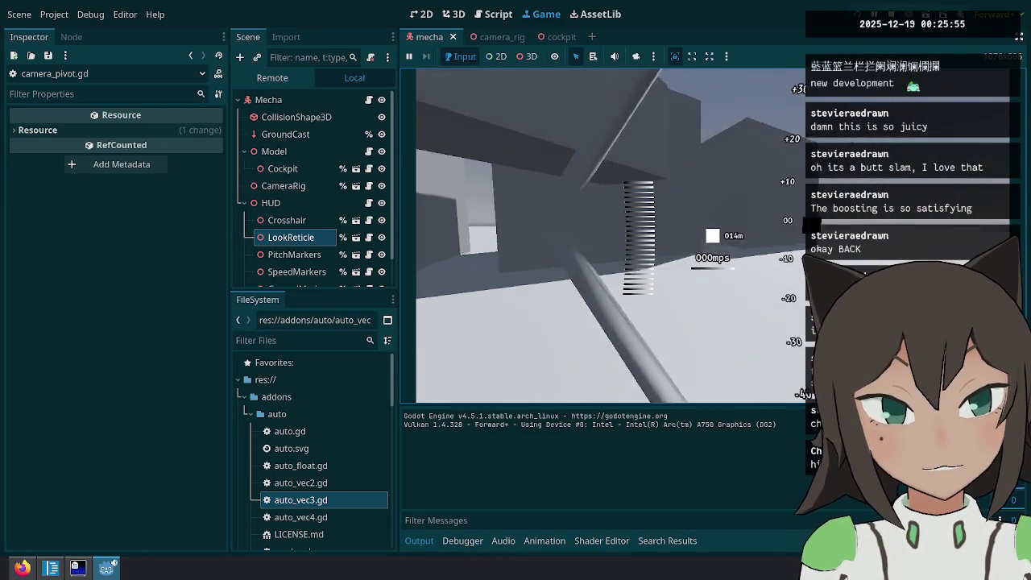
key("Escape")
key("F8")
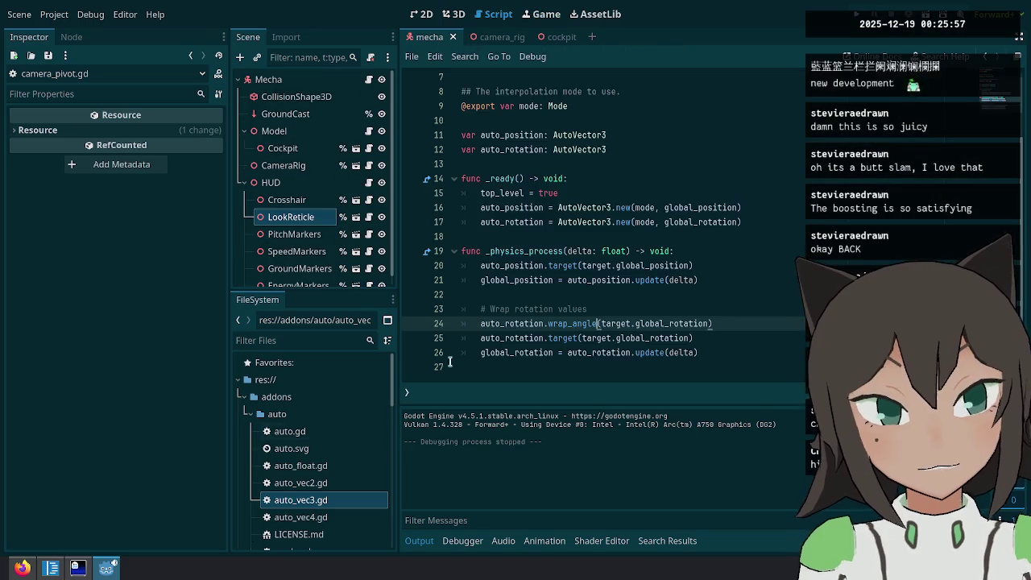
left_click(77, 566)
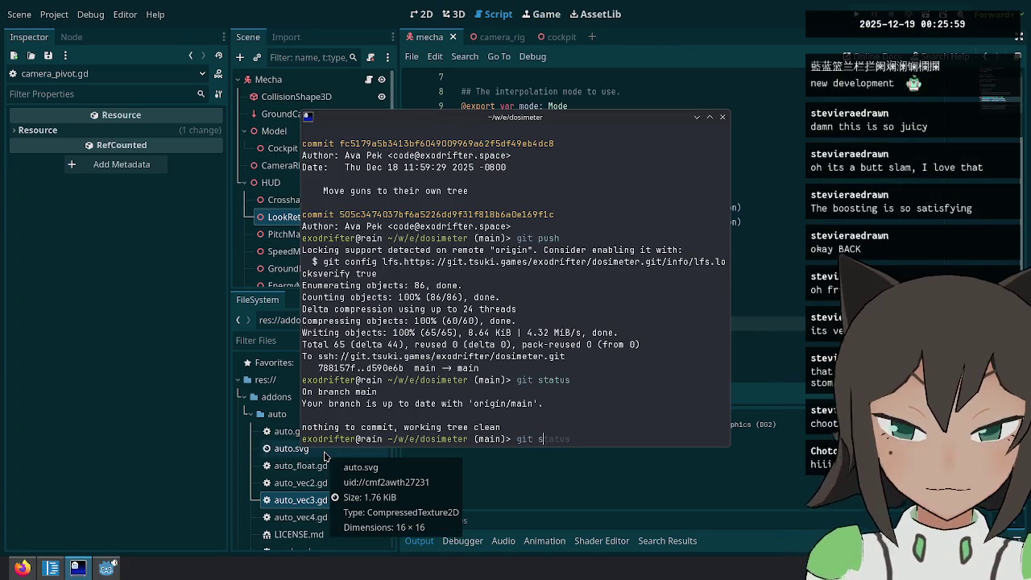
Check git status, then move into godot/addons/auto and check its status.
type("tatus")
key("Return")
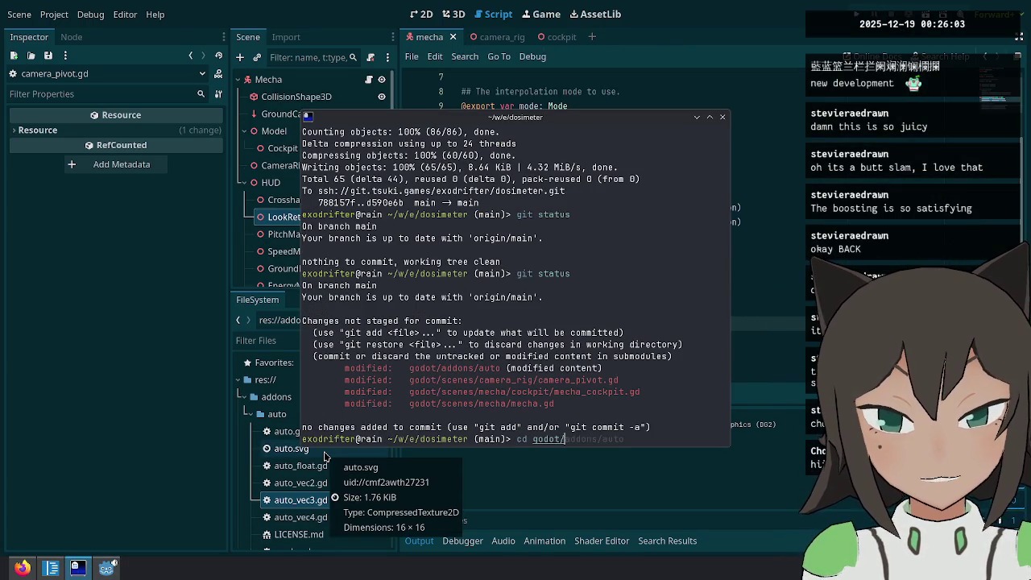
key("Right")
key("Return")
type("atus")
key("Return")
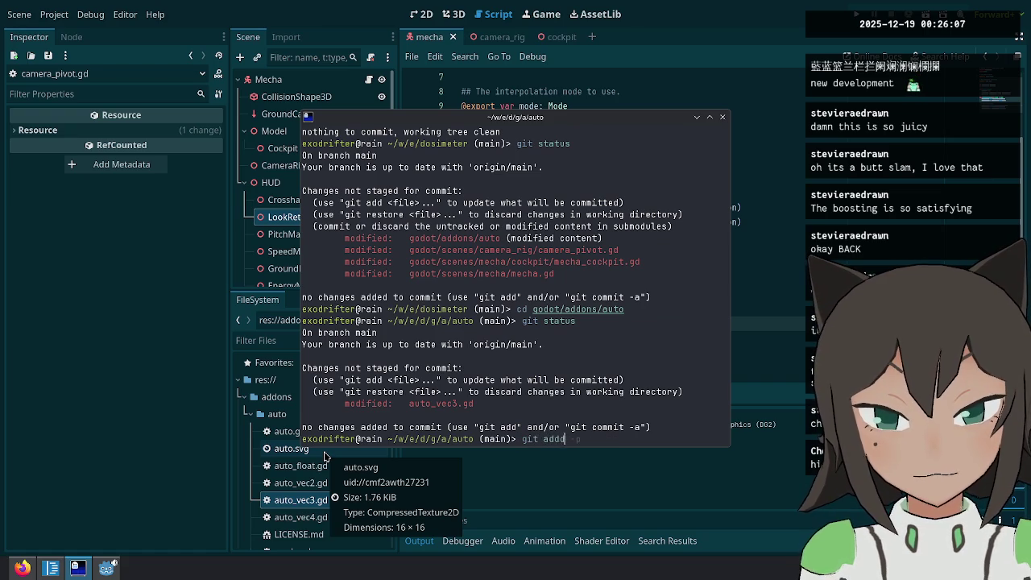
type("-p")
Stage the wrap_angle hunk, commit as 'Add wrap angle function to AutoVector3', and push.
key("Return")
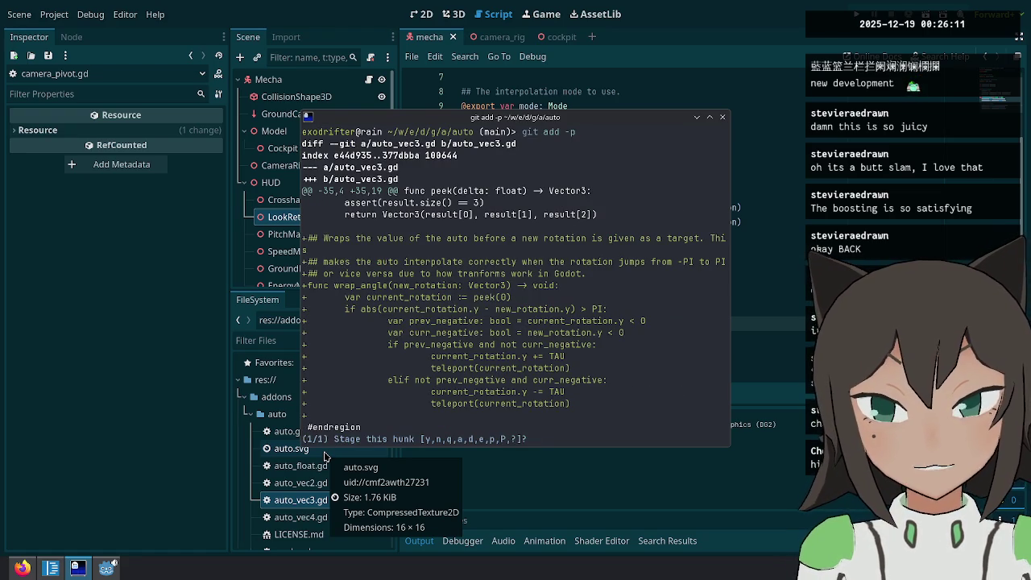
type("y")
key("Return")
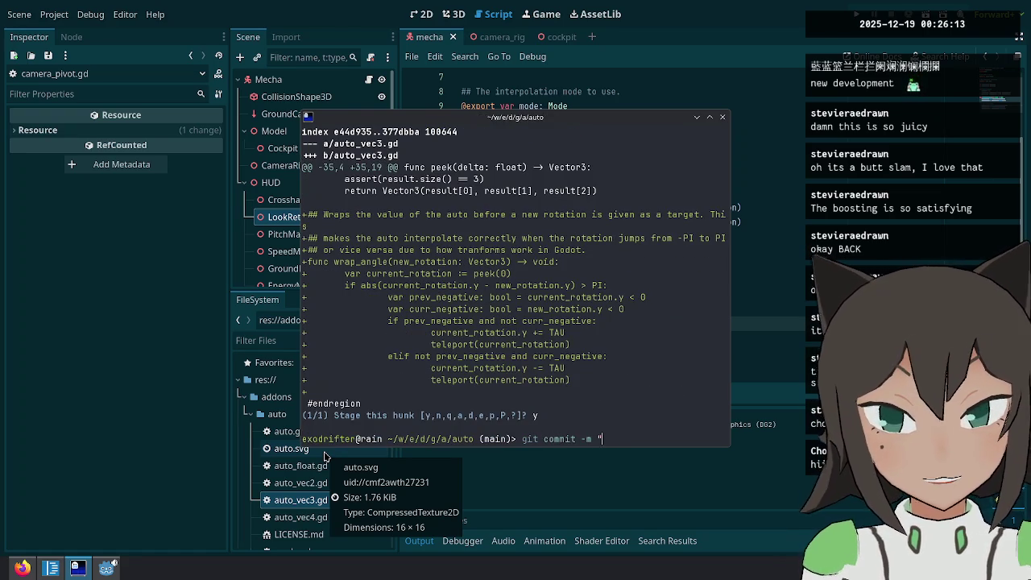
type("git commit -m \"Add wrap angle functi")
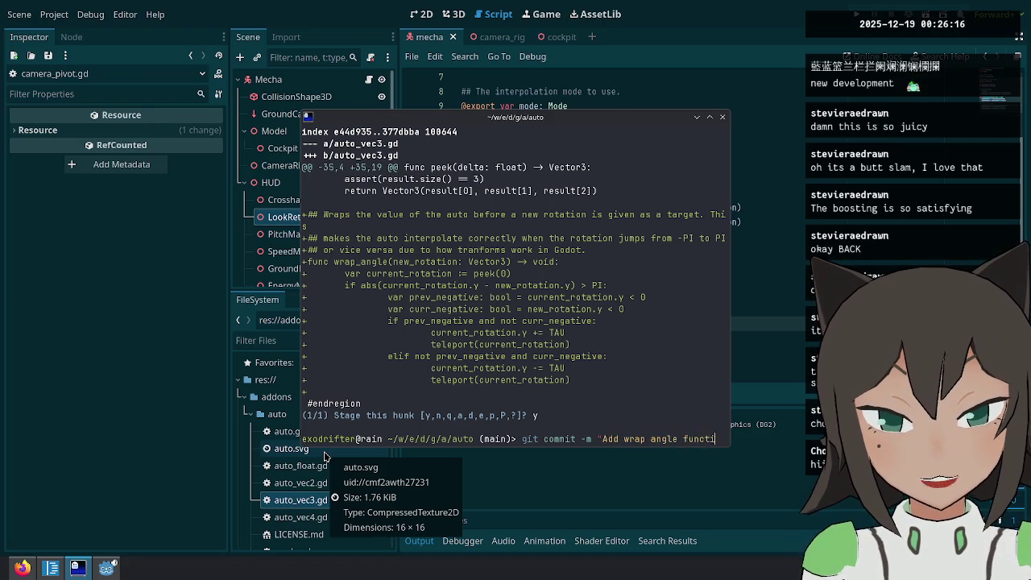
type("on to AutoVector3")
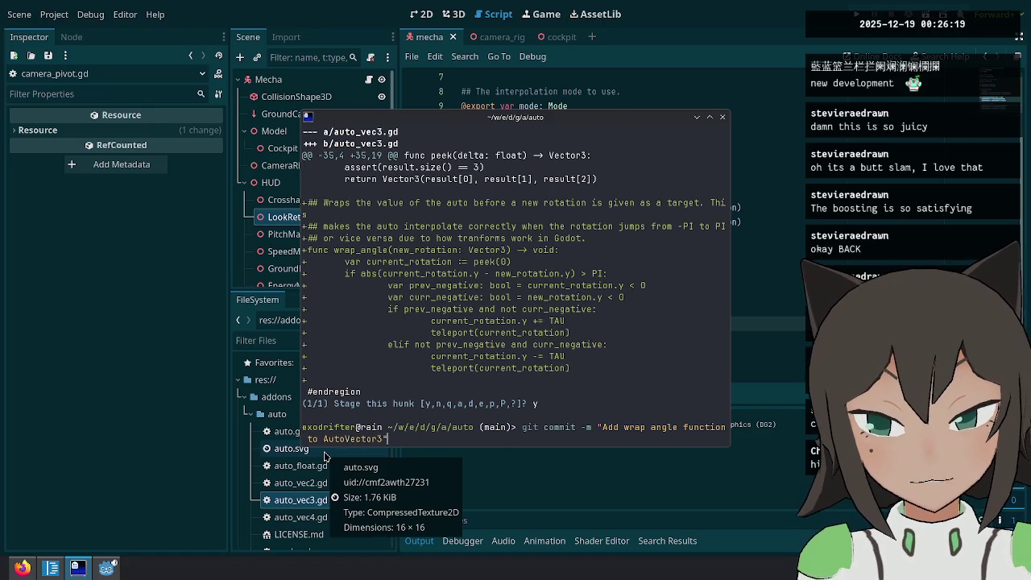
key("Return")
type("sh")
key("Return")
type("cd ../../../")
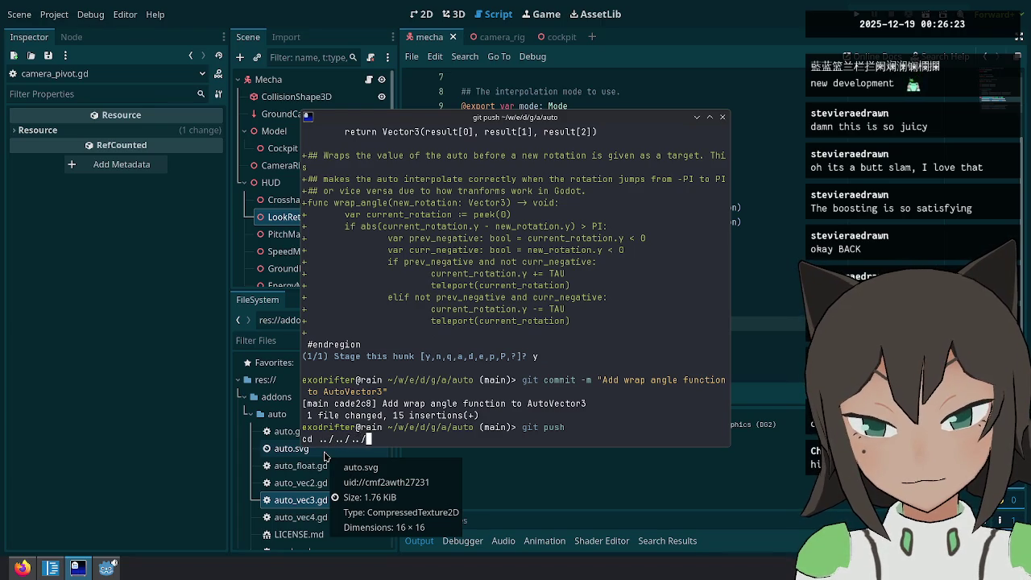
Return to the dosimeter project root and check its git status.
key("Return")
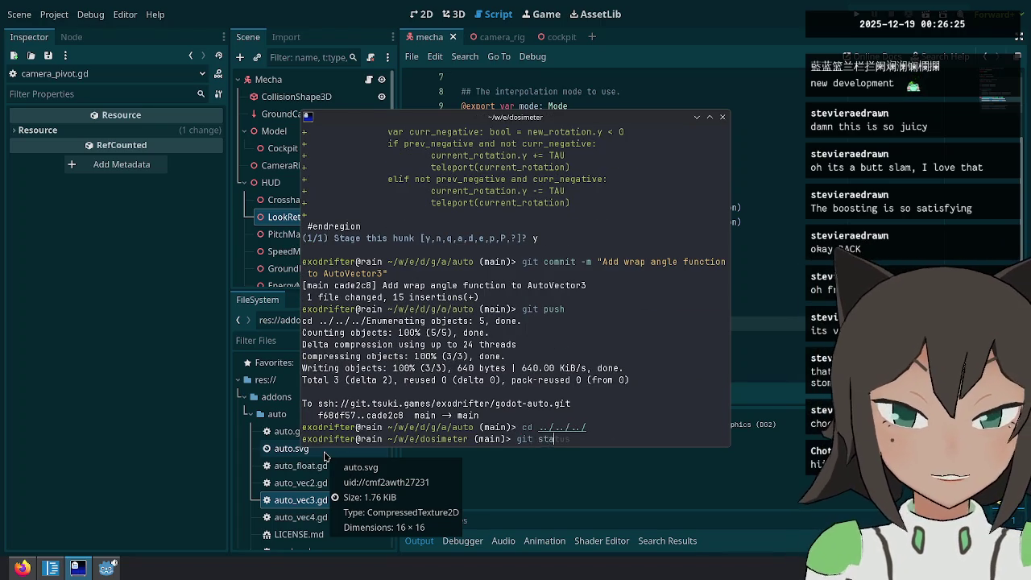
type("tus")
key("Return")
Stage all project changes and commit them as 'Fix angle wrapping bug'.
type("d .")
key("Return")
type("git commit -m \"Fix angle wrapping bu")
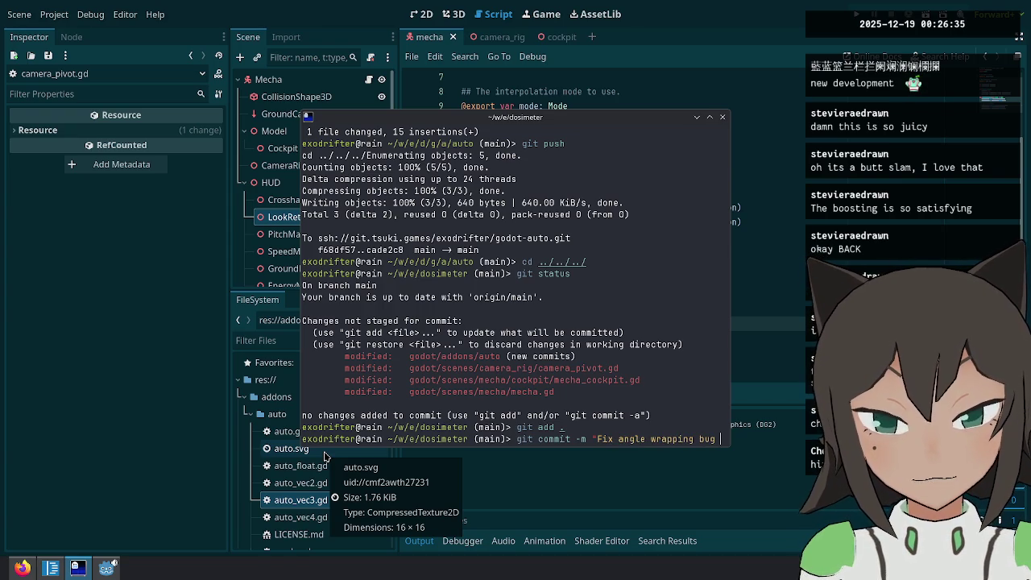
type("g\"")
key("Return")
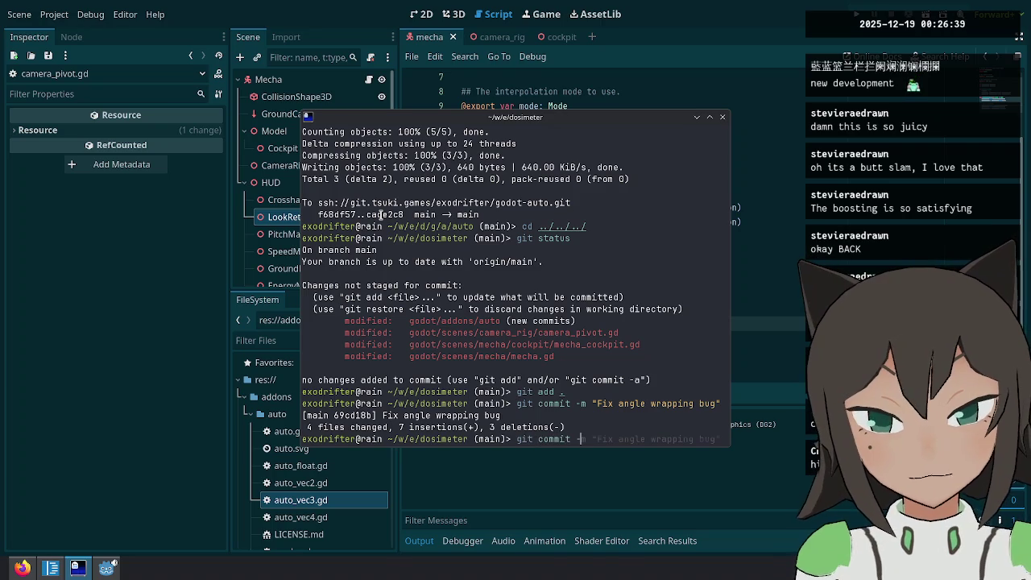
Amend the commit message to 'Fix angle wrapping bug on mecha' in vim.
type("-amend")
key("Return")
type("on mec")
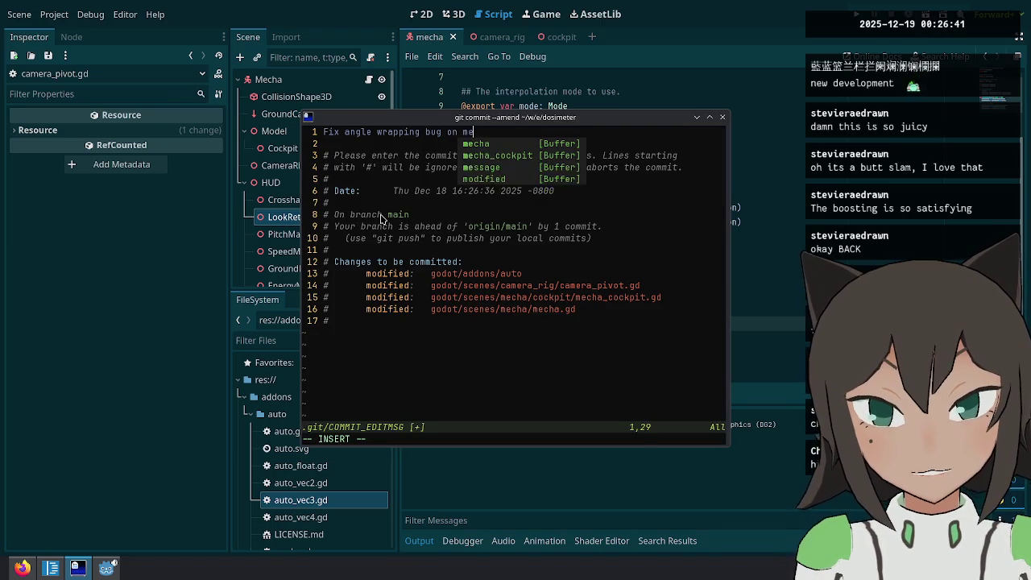
key("Escape")
type(":wq")
key("Return")
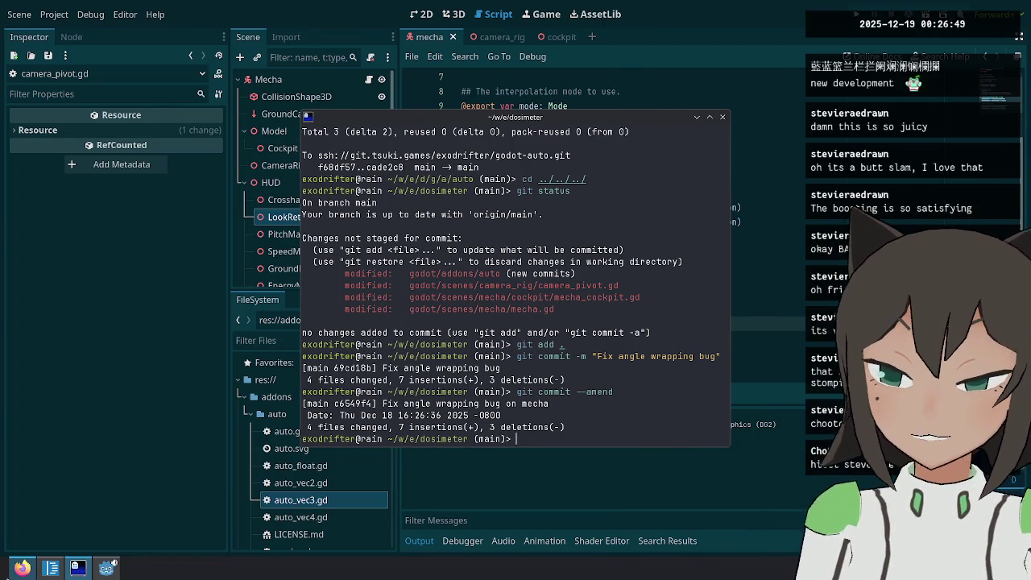
left_click(22, 567)
left_click(106, 568)
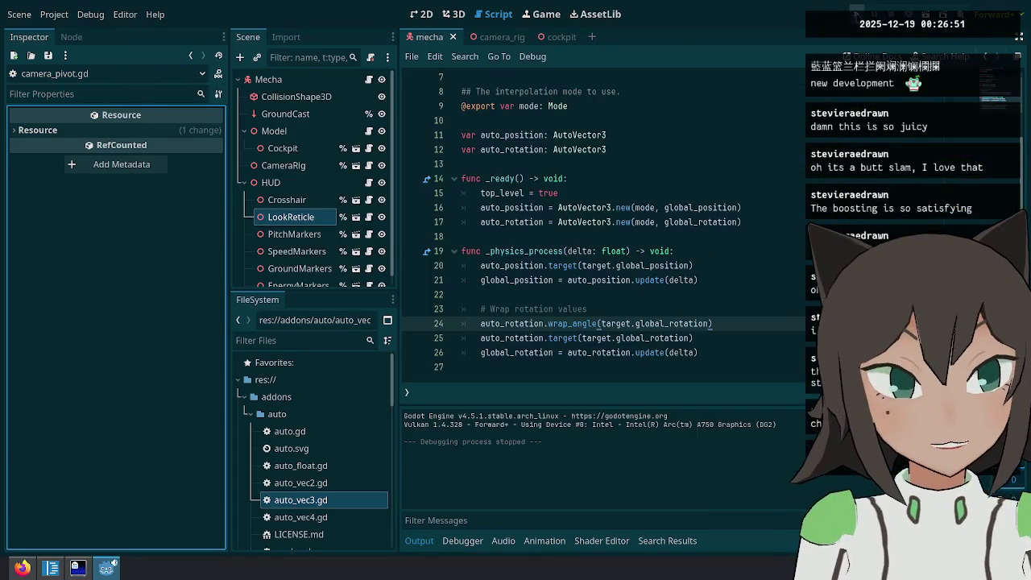
Run the game with F5 to playtest the rotation fix, closing the stray notes window.
key("F5")
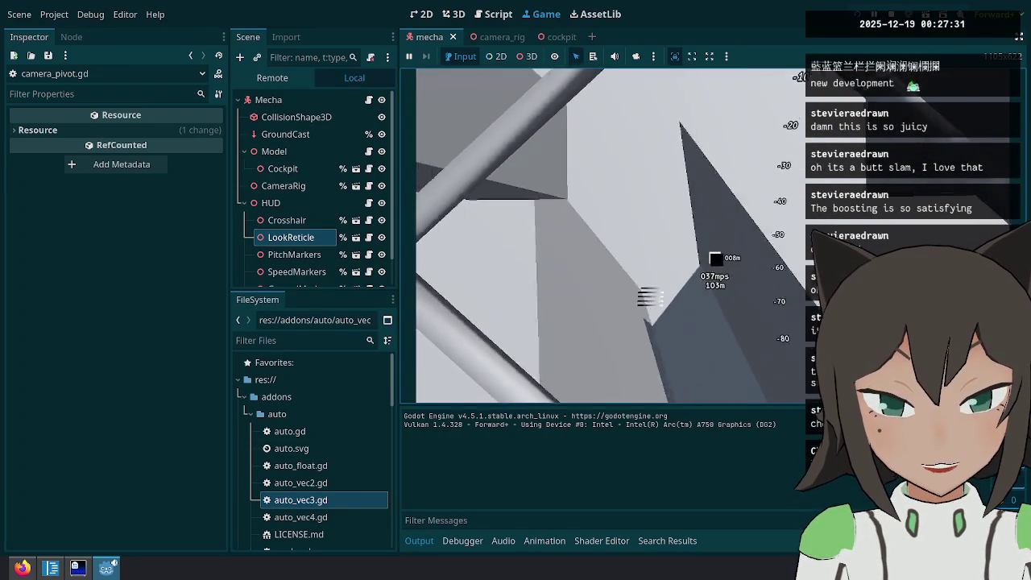
key("Escape")
left_click(50, 567)
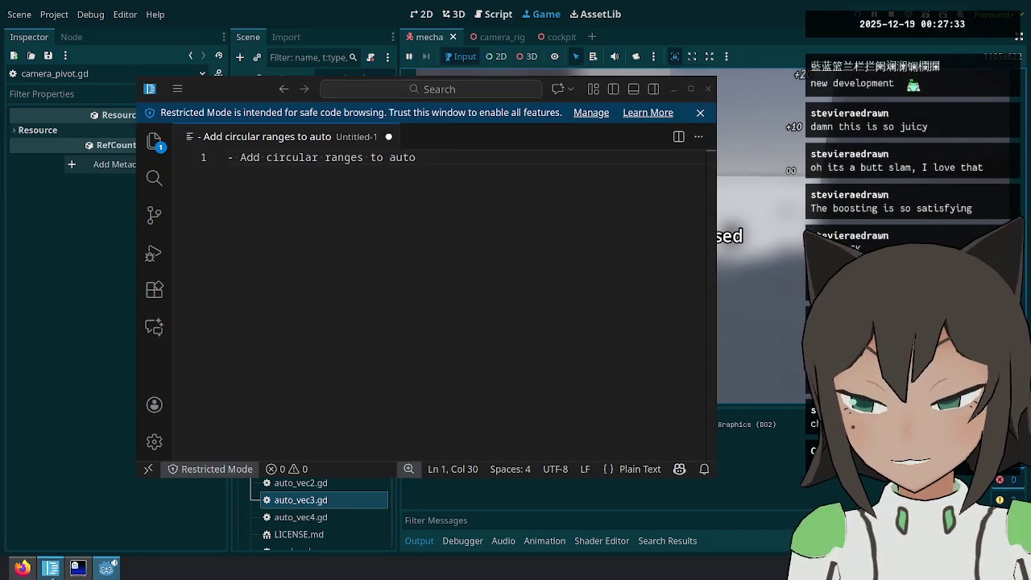
left_click(708, 89)
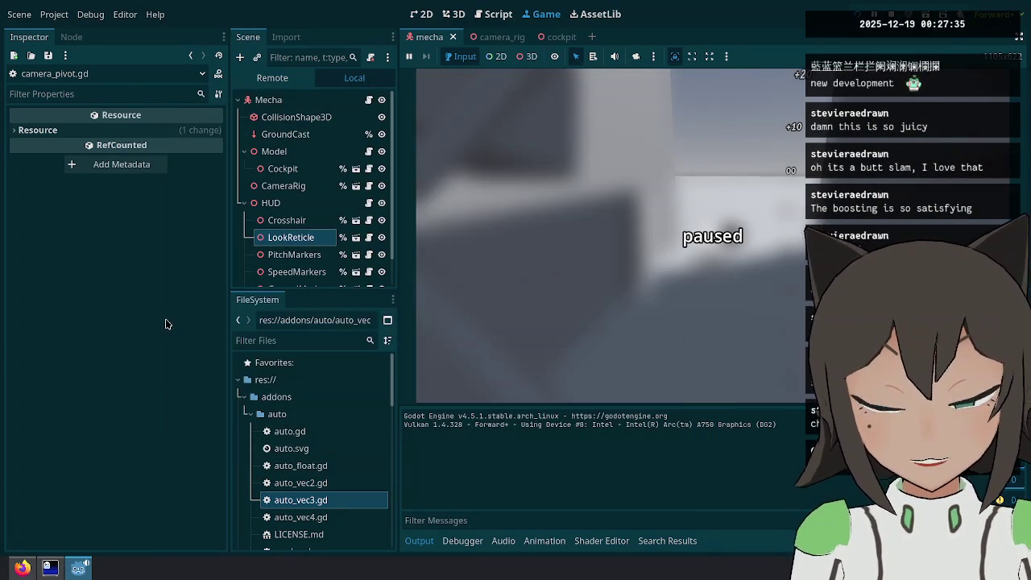
left_click(698, 249)
Drive the mecha forward, fire the guns while turning, then pause.
key("w")
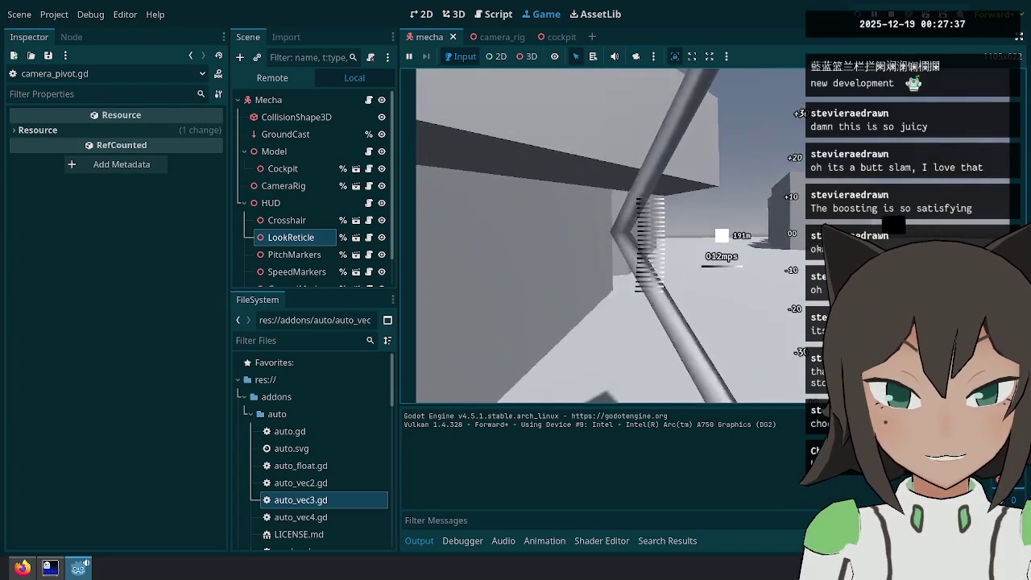
left_click(609, 235)
left_click(609, 235)
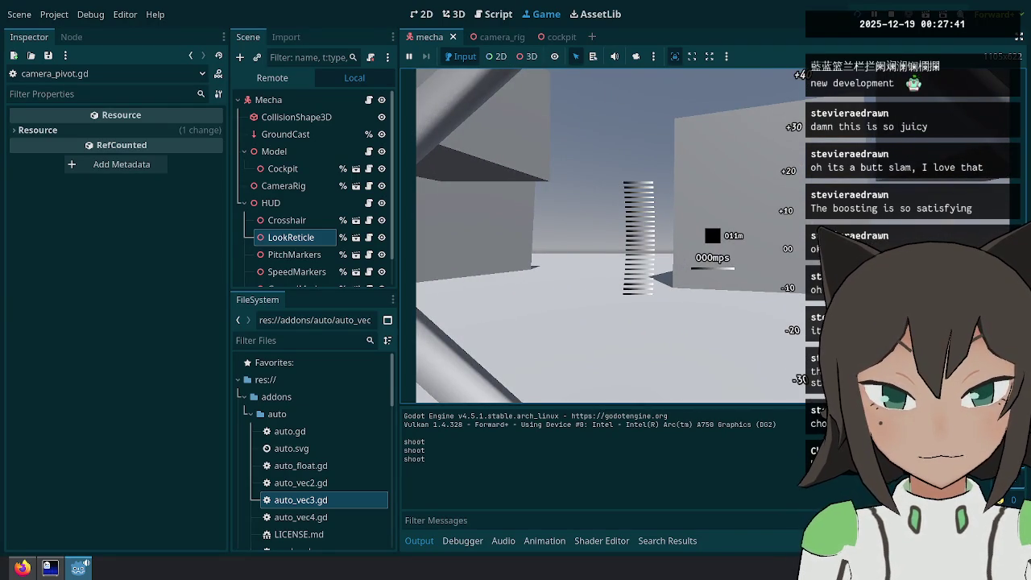
key("Escape")
In the Cockpit scene, set LeftGun and RightGun position y to -0.5, then resume playing.
left_click(356, 169)
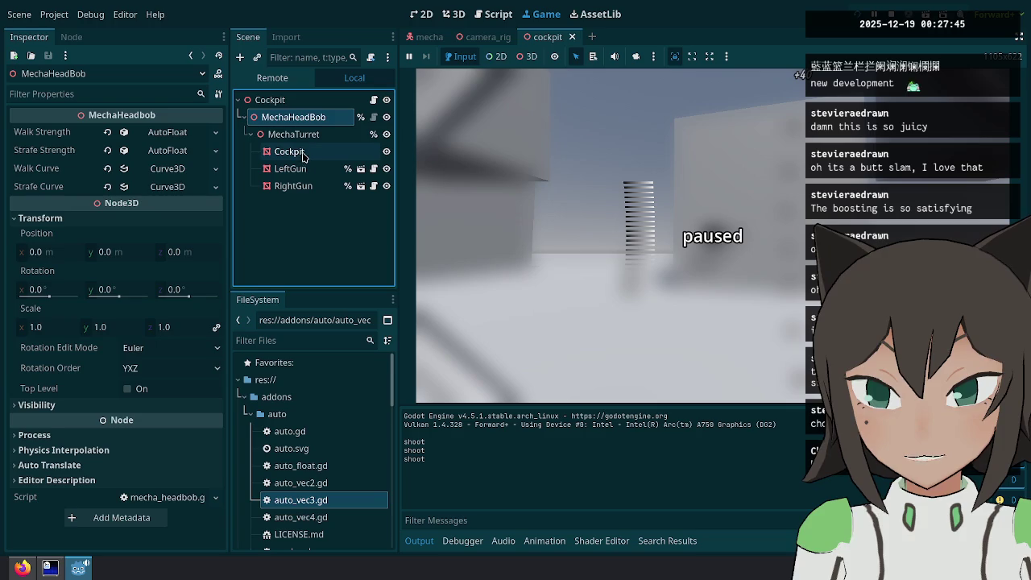
key("Down")
key("Down")
key("Down")
key("Up")
key("Down")
key("Up")
key("Down")
key("shift+Down")
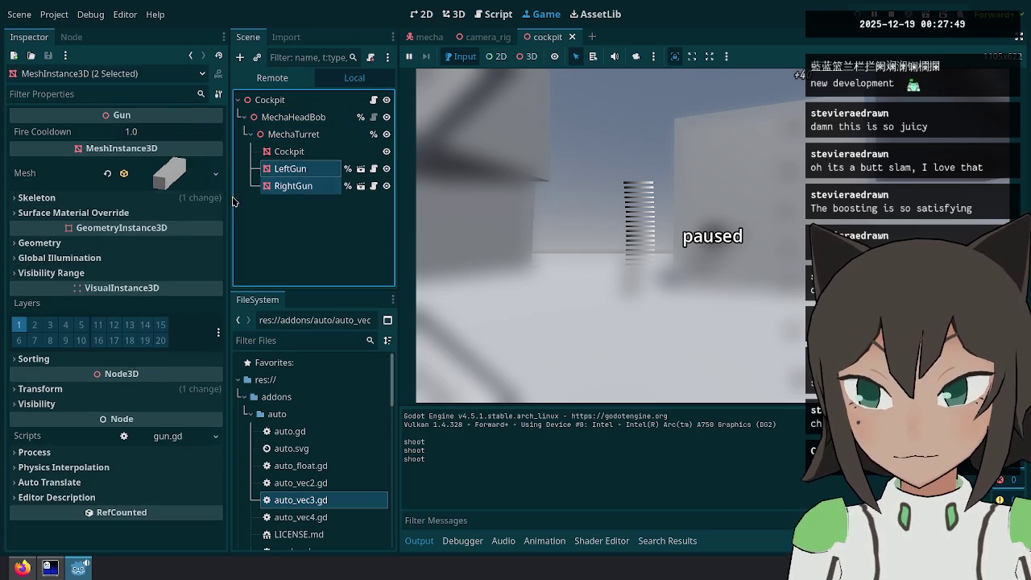
left_click(40, 388)
left_click(117, 422)
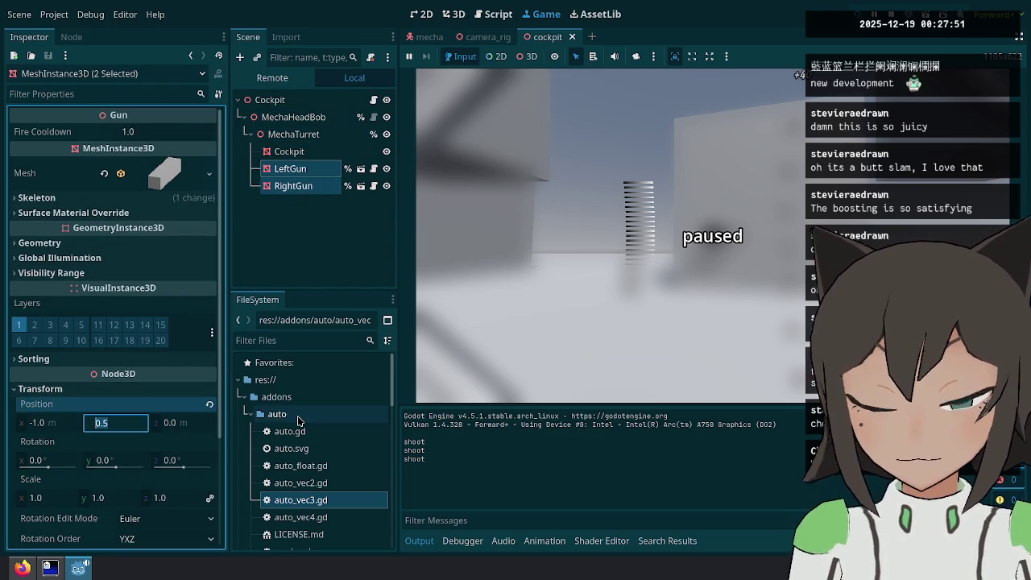
type("-0.5")
key("Return")
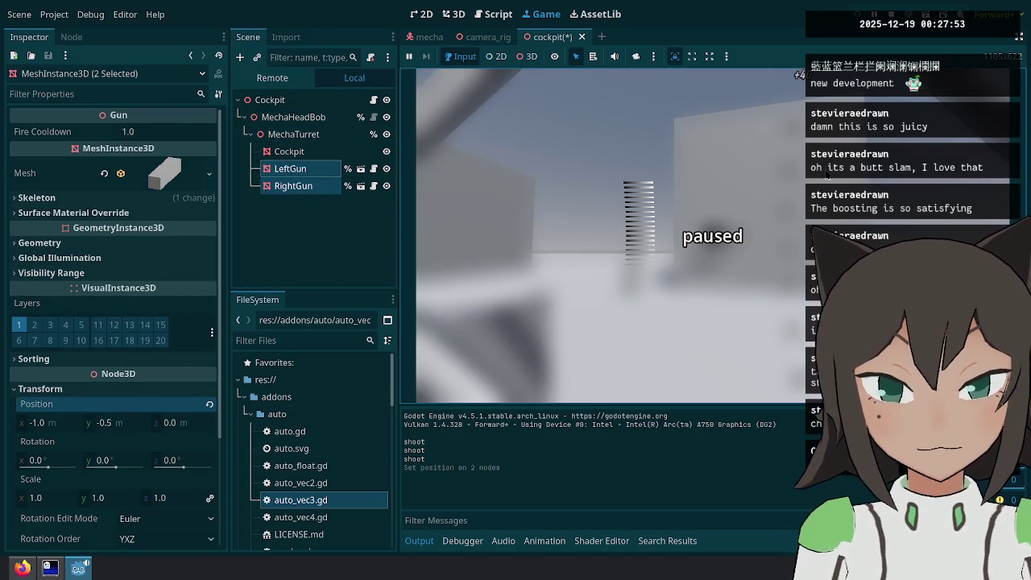
left_click(826, 174)
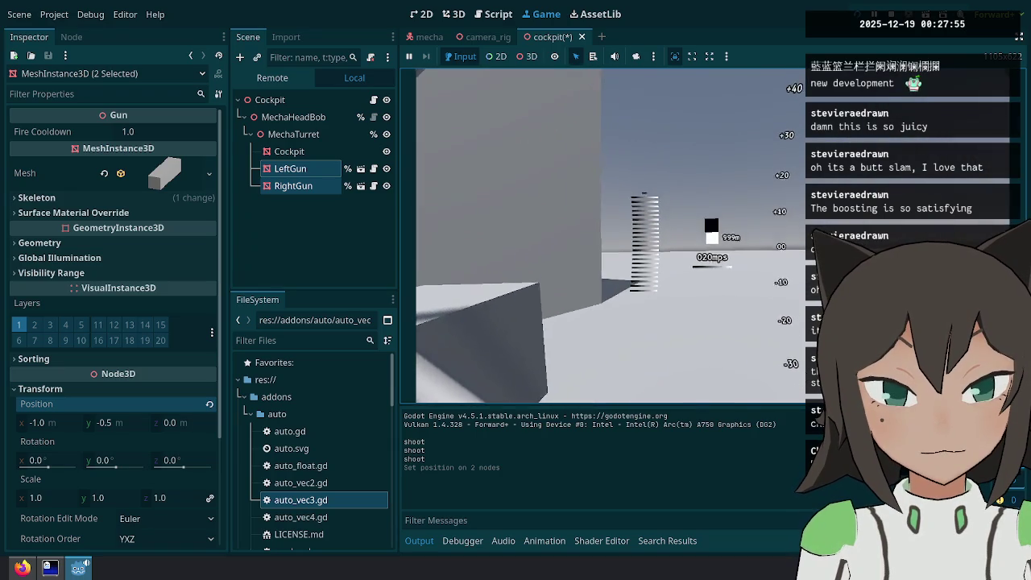